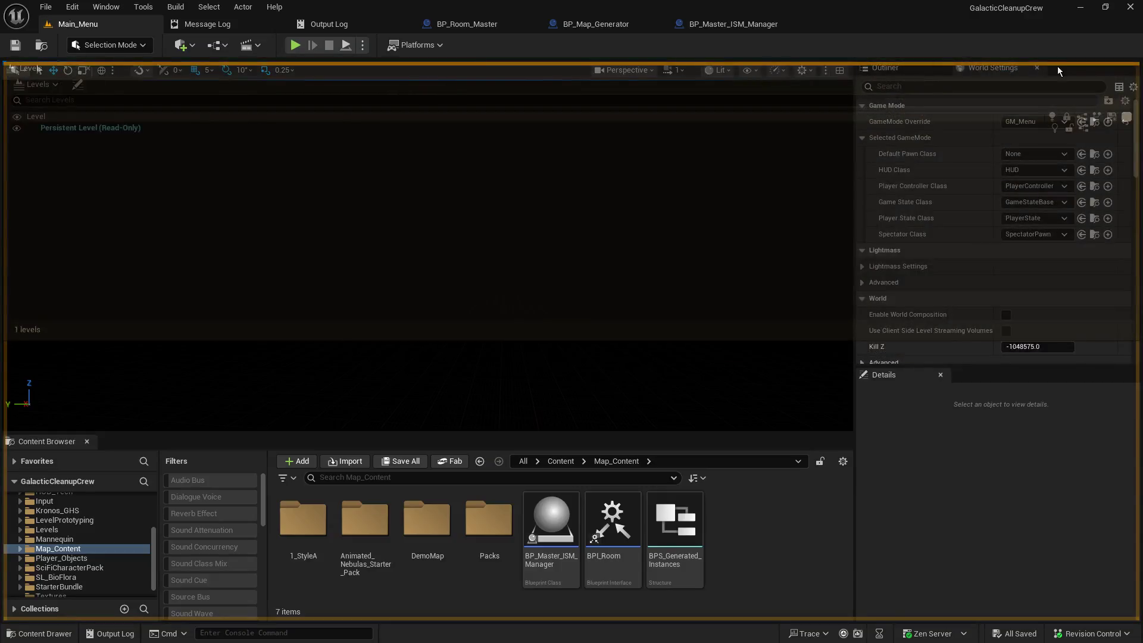
Step: Start a play-in-editor session and host a game from the main menu
{"action": "left_click", "coordinate": [296, 46]}
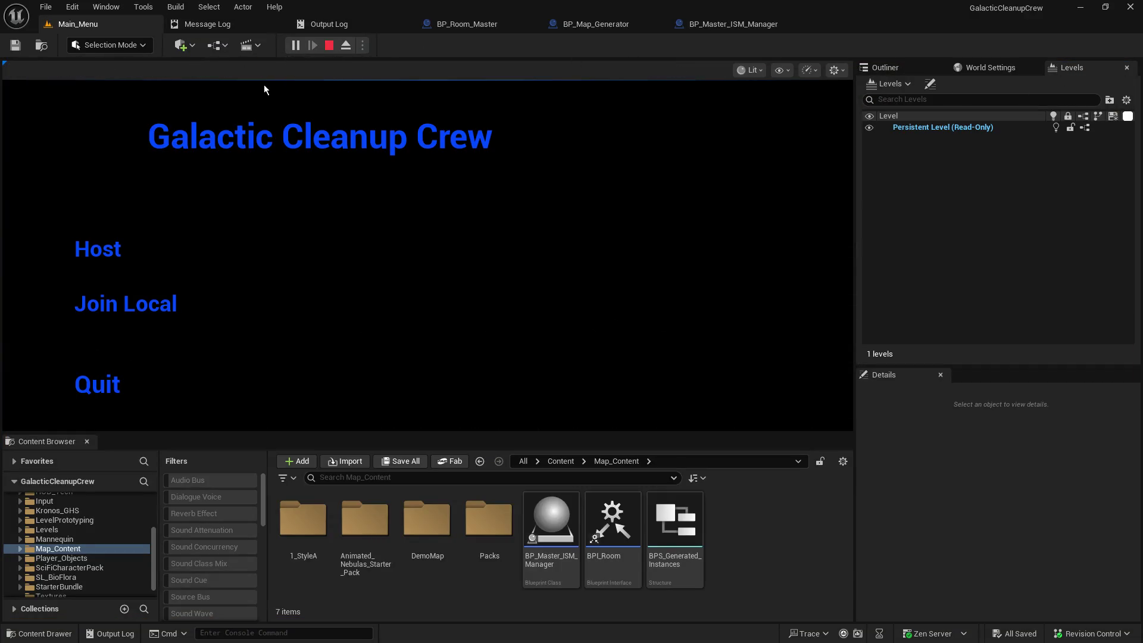
{"action": "left_click", "coordinate": [112, 254]}
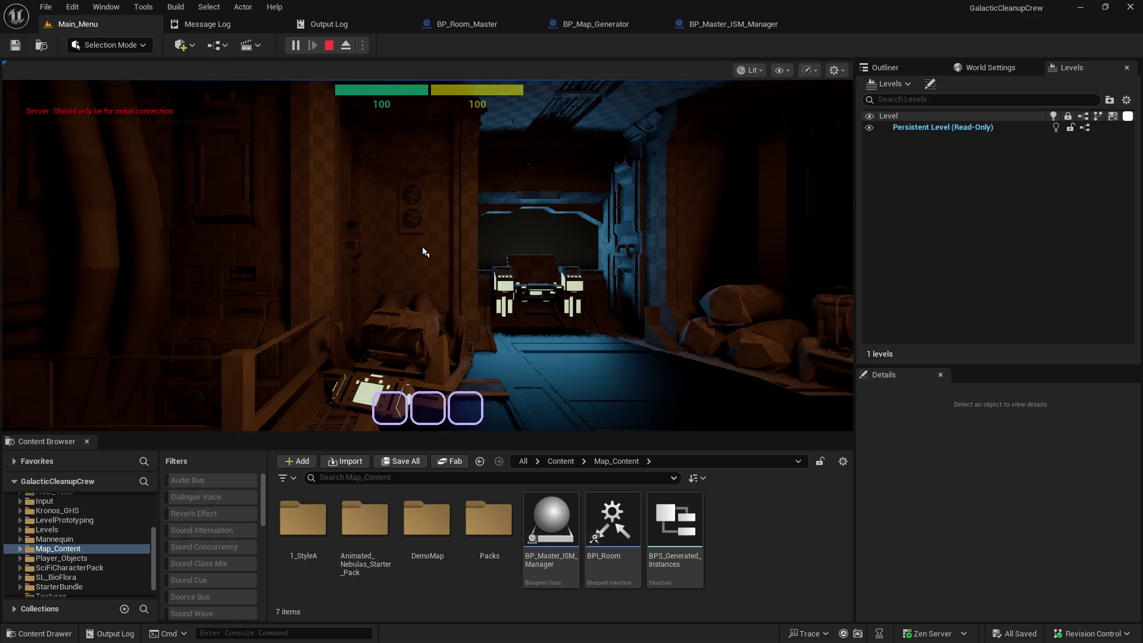
{"action": "left_click", "coordinate": [428, 254]}
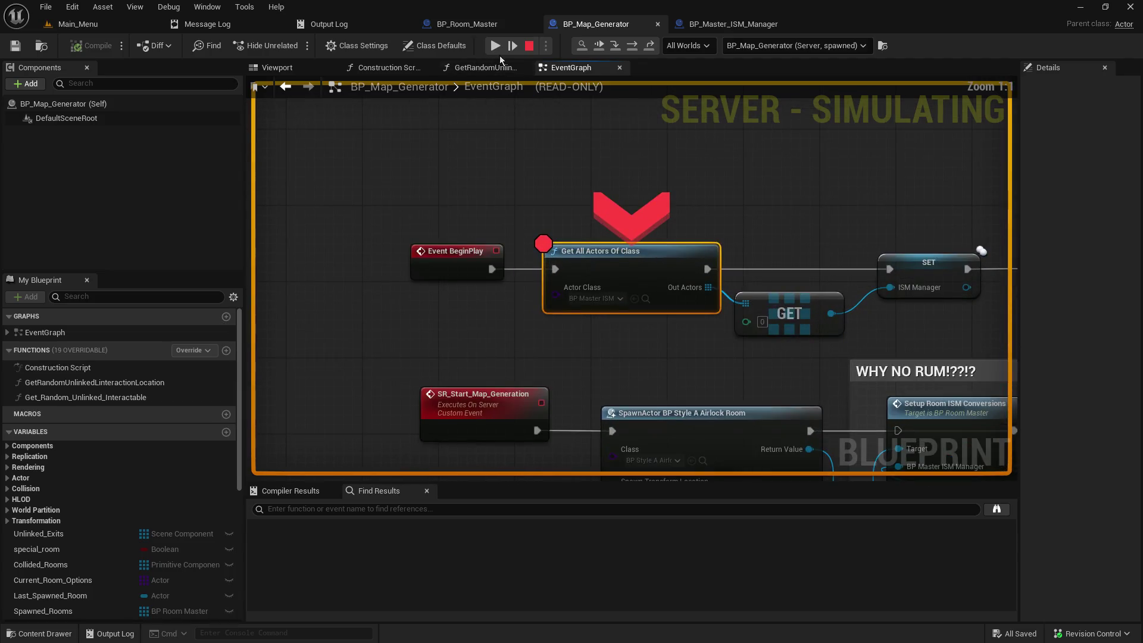
Step: Resume past the BP_Map_Generator breakpoints until the corridor map loads, then open Level Details
{"action": "left_click", "coordinate": [495, 47]}
{"action": "left_click", "coordinate": [497, 47]}
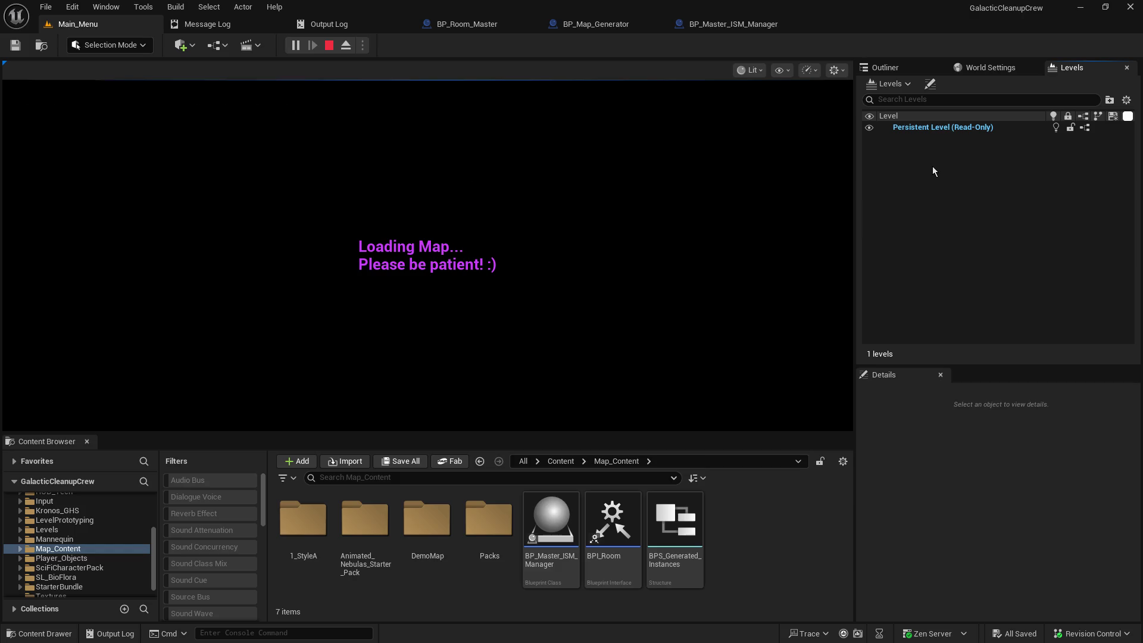
{"action": "left_click", "coordinate": [901, 86]}
{"action": "left_click", "coordinate": [901, 85]}
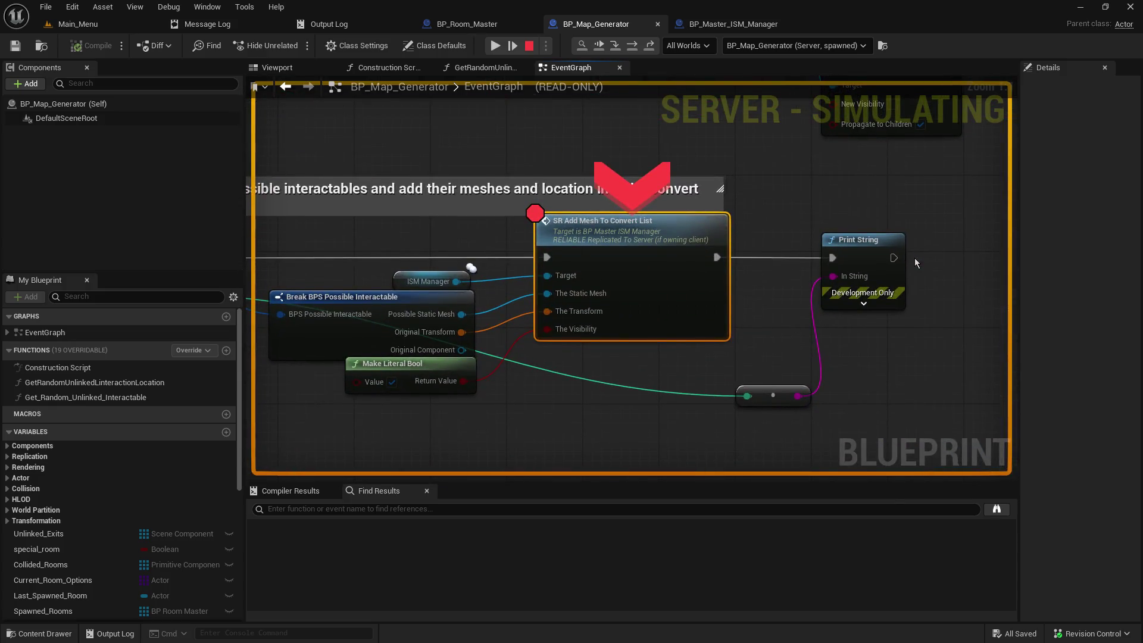
{"action": "left_click", "coordinate": [495, 45]}
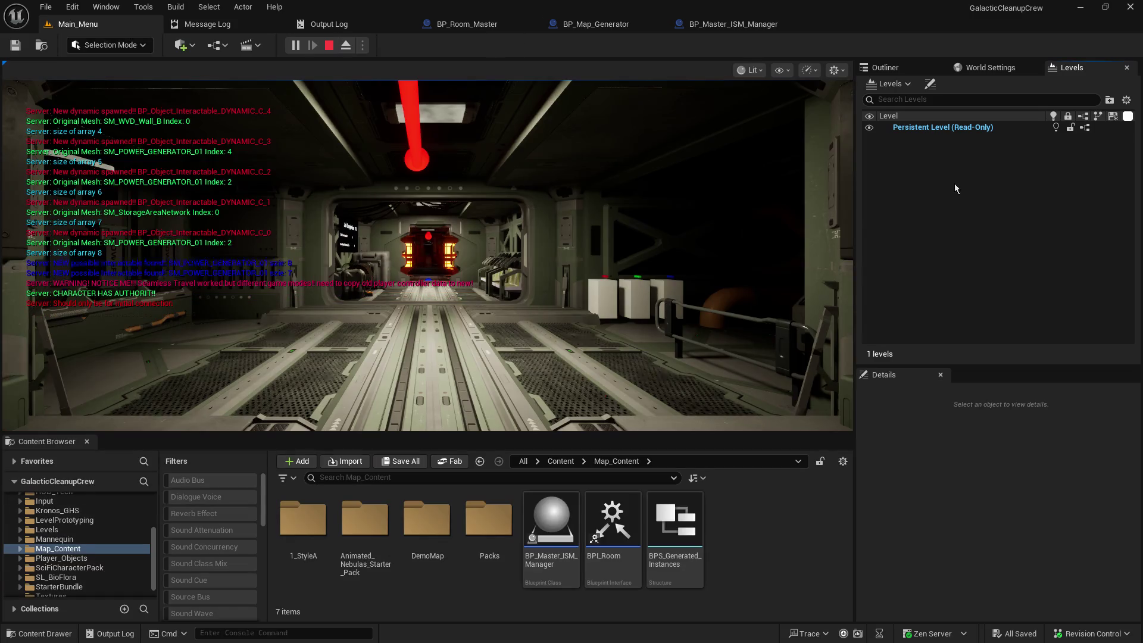
{"action": "left_click", "coordinate": [930, 88]}
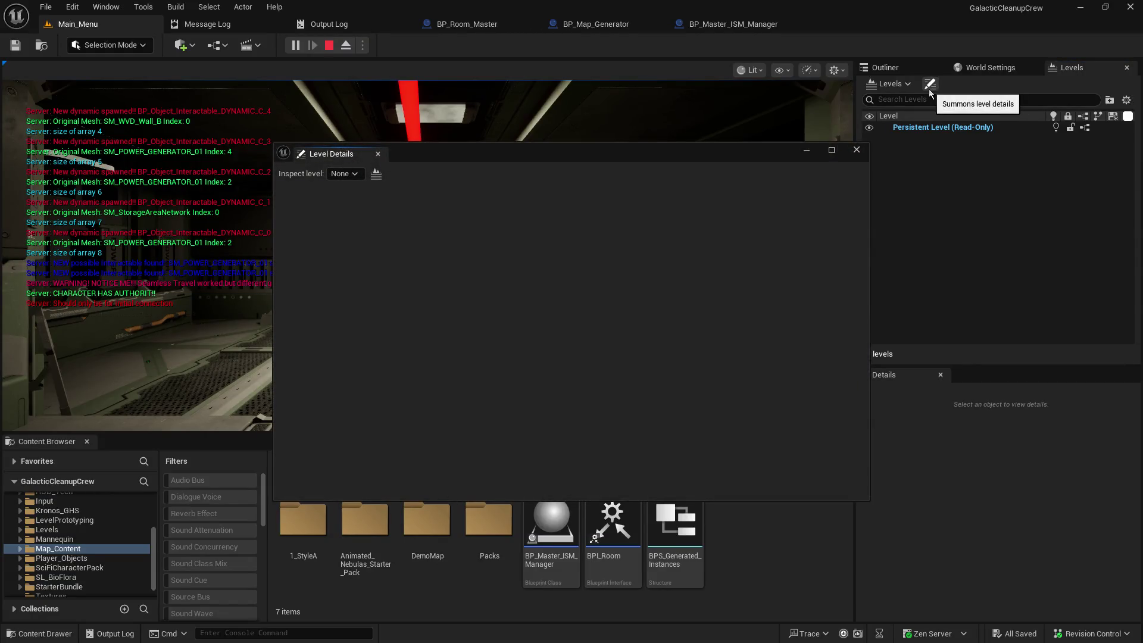
Step: Inspect the Persistent Level's details, close them, and list the running world's 9 actors
{"action": "left_click", "coordinate": [355, 175]}
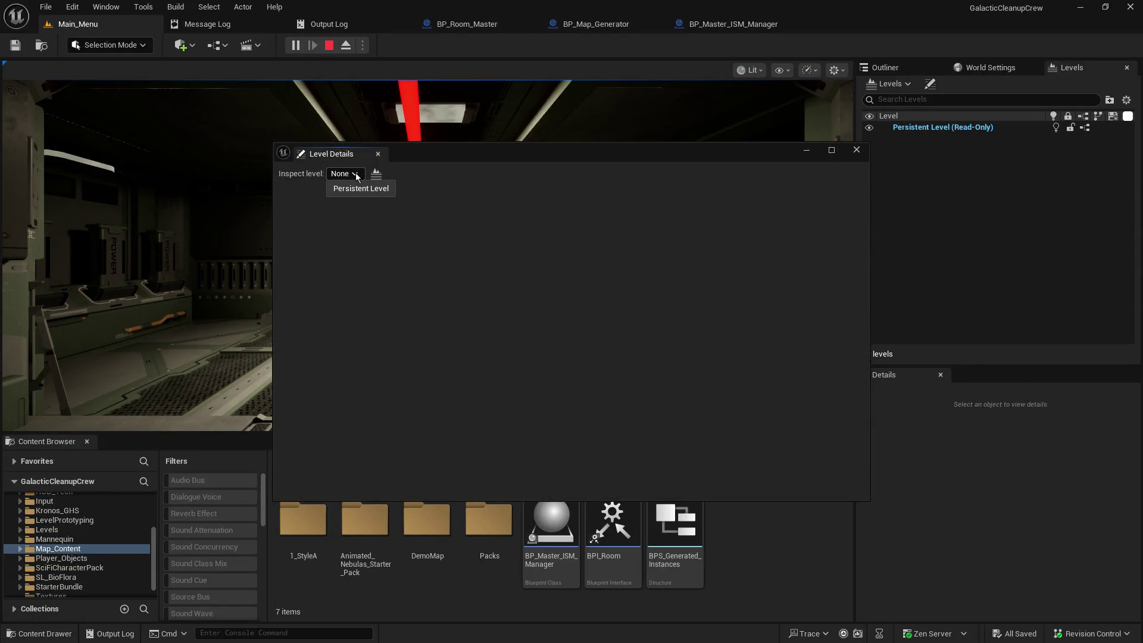
{"action": "left_click", "coordinate": [332, 188]}
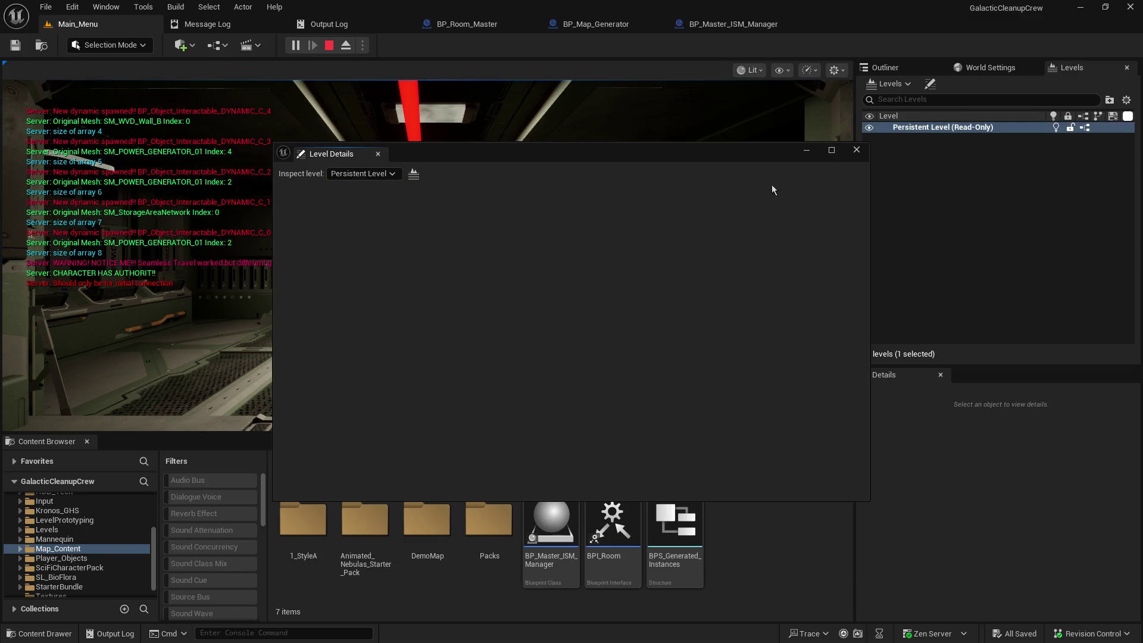
{"action": "left_click", "coordinate": [857, 150]}
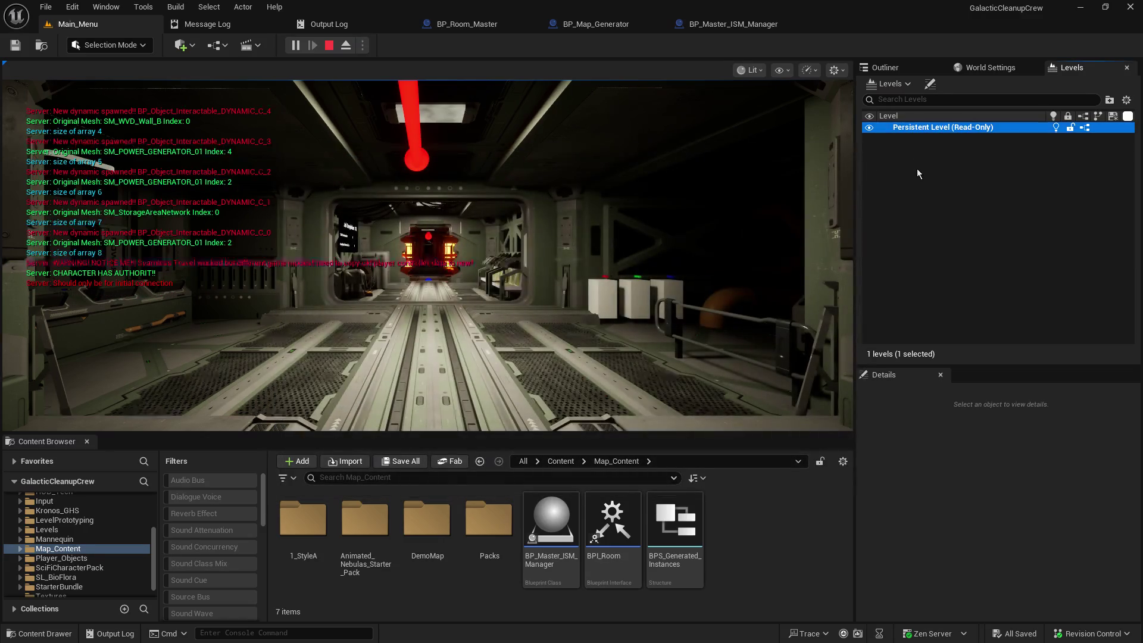
{"action": "left_click", "coordinate": [917, 174]}
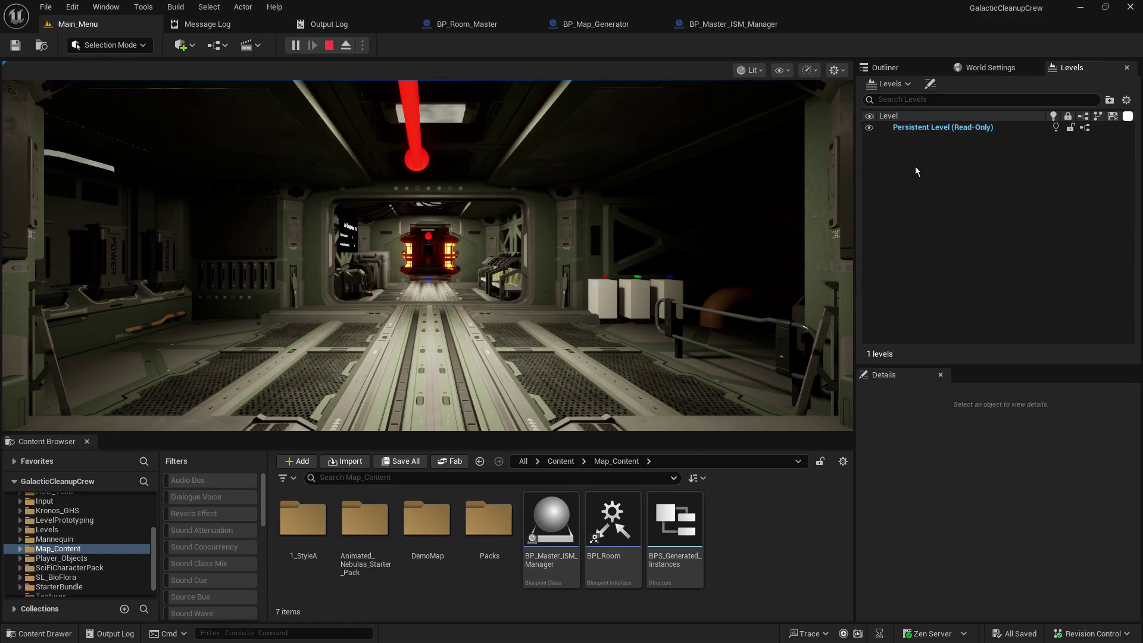
{"action": "left_click", "coordinate": [911, 87]}
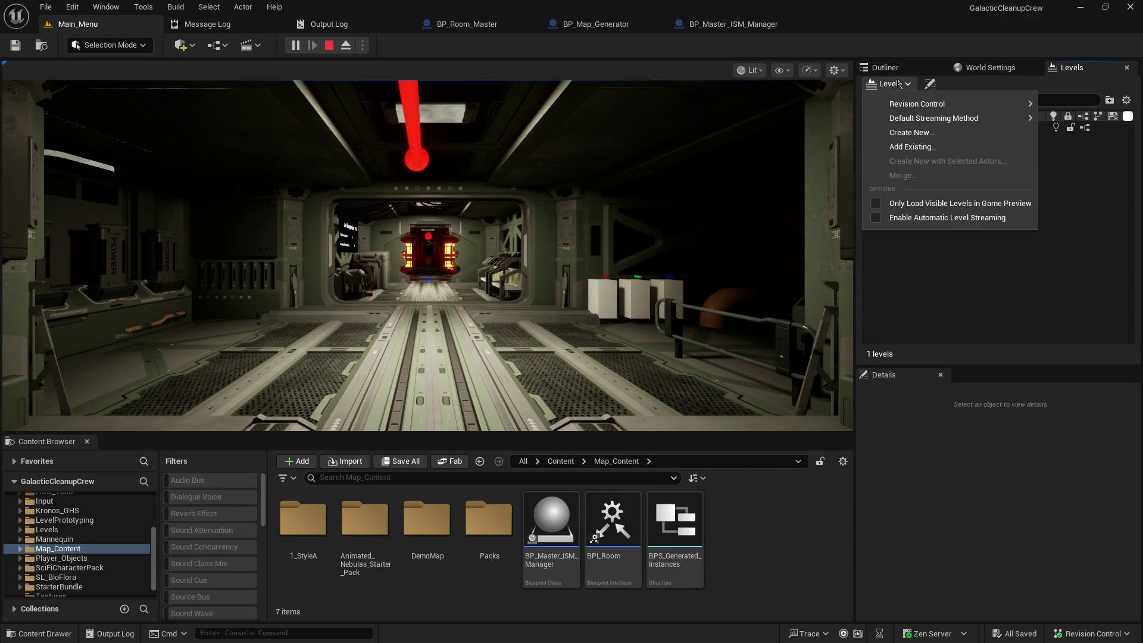
{"action": "left_click", "coordinate": [885, 67]}
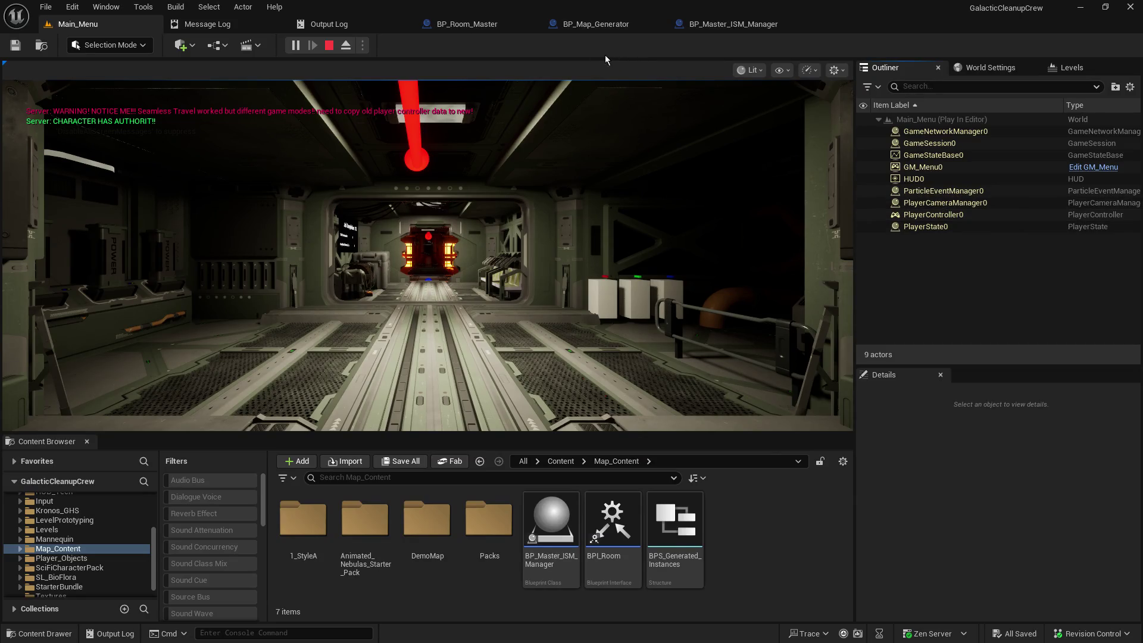
Step: Stop the play session and open the Generator1 level from DemoMap > Levels
{"action": "left_click", "coordinate": [338, 46]}
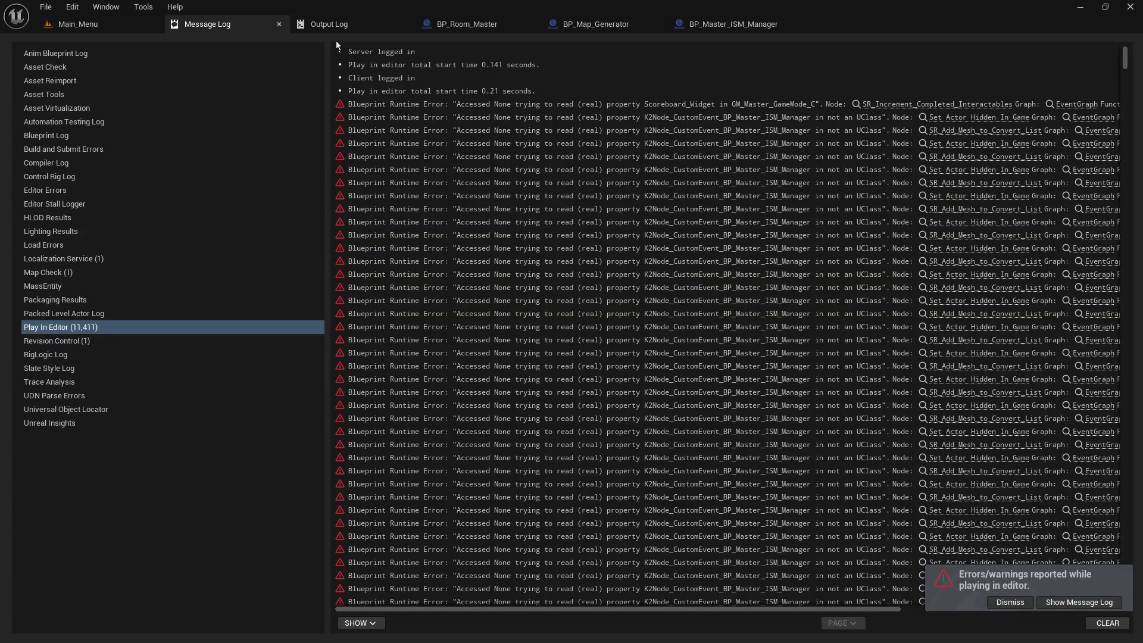
{"action": "left_click", "coordinate": [109, 23]}
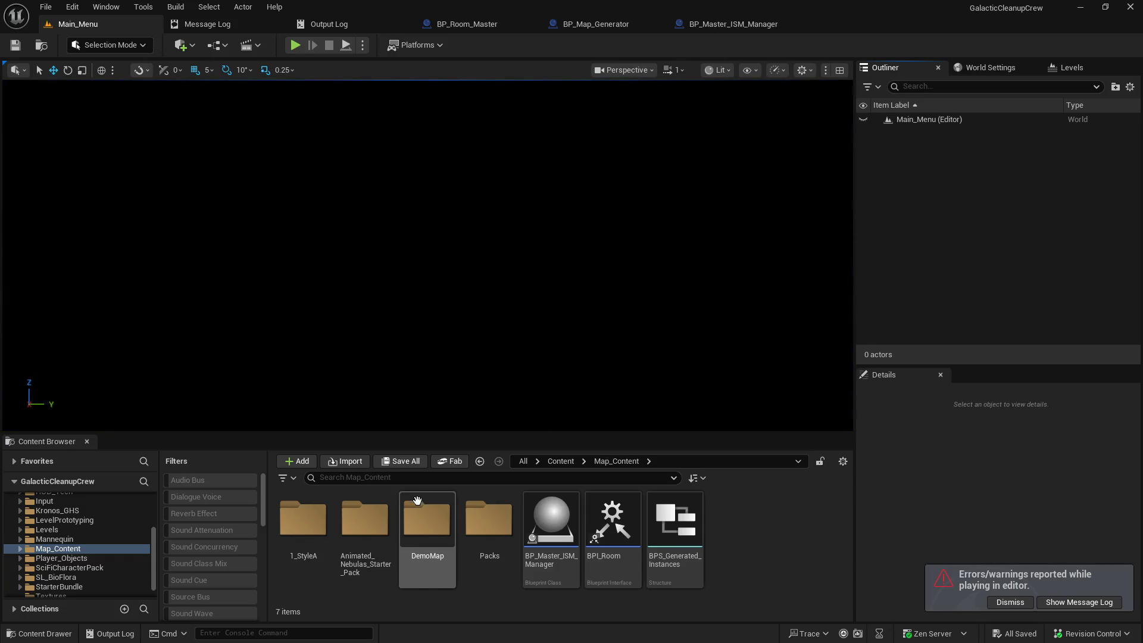
{"action": "scroll", "coordinate": [105, 568], "scroll_direction": "down", "scroll_amount": 1}
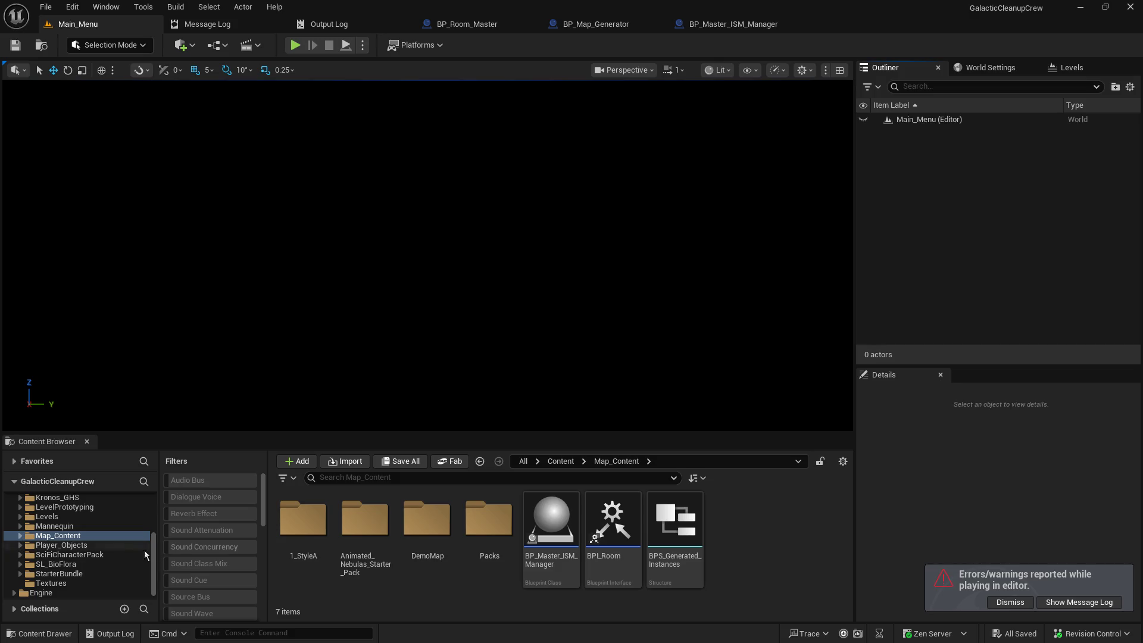
{"action": "double_click", "coordinate": [427, 519]}
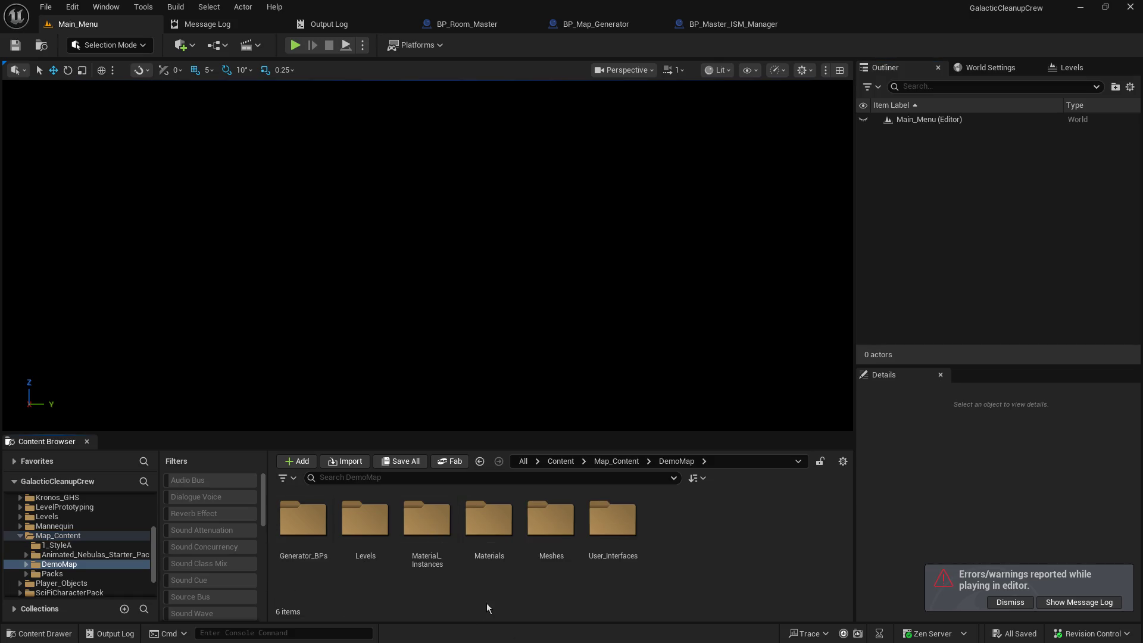
{"action": "double_click", "coordinate": [364, 520]}
{"action": "double_click", "coordinate": [318, 522]}
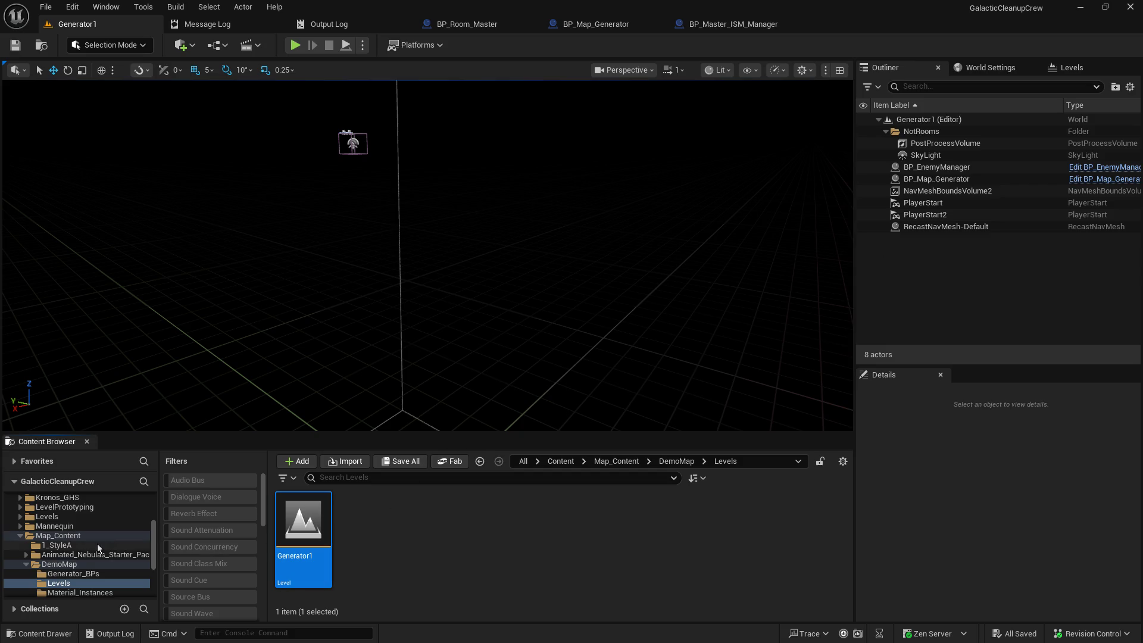
Step: Drag a BP_Master_ISM_Manager actor from Map_Content into the Generator1 viewport
{"action": "left_click", "coordinate": [91, 574]}
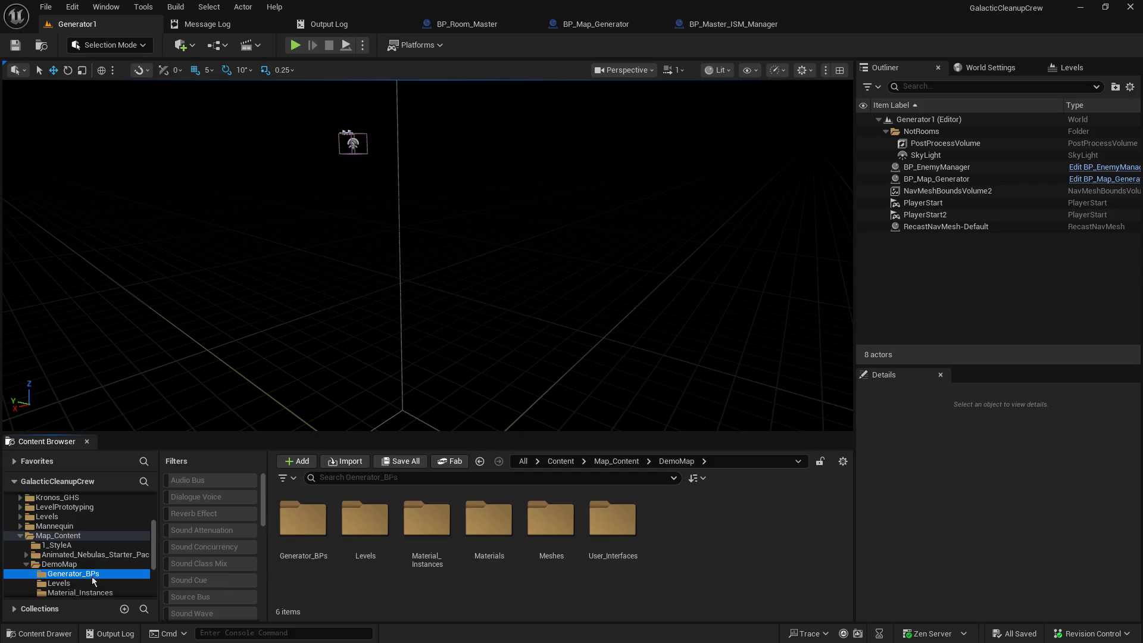
{"action": "left_click", "coordinate": [71, 536]}
{"action": "mouse_move", "coordinate": [551, 521]}
{"action": "left_mouse_down"}
{"action": "mouse_move", "coordinate": [1006, 197]}
{"action": "mouse_move", "coordinate": [941, 283]}
{"action": "mouse_move", "coordinate": [932, 279]}
{"action": "left_mouse_up"}
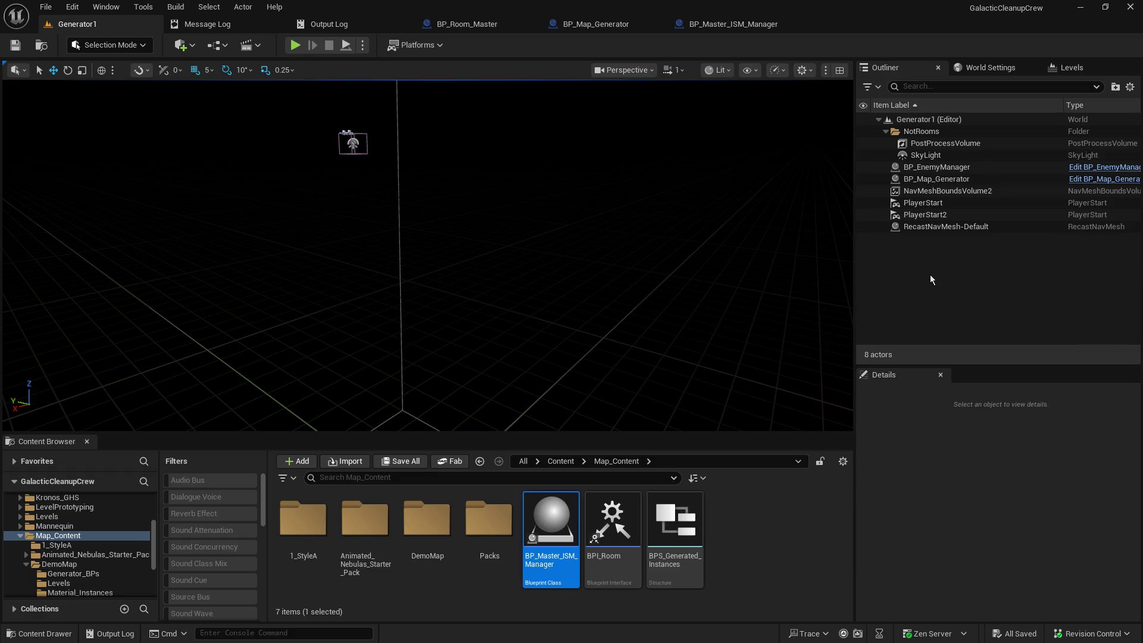
{"action": "mouse_move", "coordinate": [551, 518]}
{"action": "left_mouse_down"}
{"action": "mouse_move", "coordinate": [543, 235]}
{"action": "mouse_move", "coordinate": [202, 200]}
{"action": "mouse_move", "coordinate": [321, 160]}
{"action": "mouse_move", "coordinate": [352, 273]}
{"action": "left_mouse_up"}
{"action": "mouse_move", "coordinate": [366, 349]}
{"action": "left_mouse_down"}
{"action": "mouse_move", "coordinate": [286, 327]}
{"action": "mouse_move", "coordinate": [337, 384]}
{"action": "mouse_move", "coordinate": [563, 315]}
{"action": "mouse_move", "coordinate": [487, 324]}
{"action": "left_mouse_up"}
{"action": "mouse_move", "coordinate": [328, 273]}
{"action": "left_mouse_down"}
{"action": "mouse_move", "coordinate": [274, 262]}
{"action": "mouse_move", "coordinate": [327, 273]}
{"action": "left_mouse_up"}
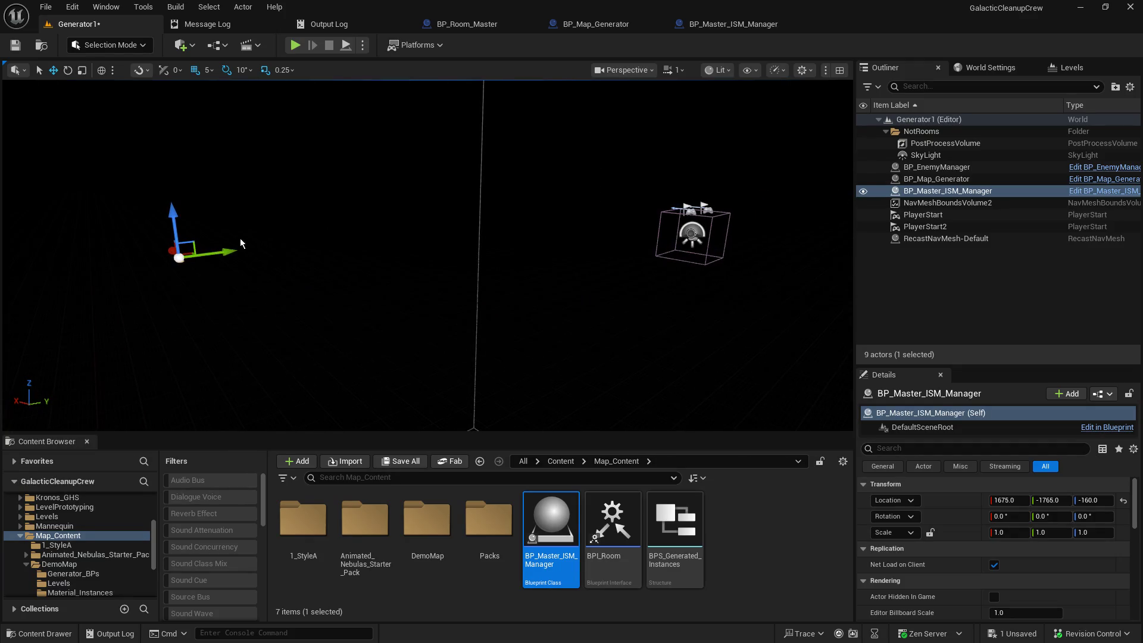
{"action": "mouse_move", "coordinate": [241, 238]}
{"action": "left_mouse_down"}
{"action": "mouse_move", "coordinate": [545, 203]}
{"action": "mouse_move", "coordinate": [639, 239]}
{"action": "mouse_move", "coordinate": [378, 256]}
{"action": "mouse_move", "coordinate": [166, 239]}
{"action": "mouse_move", "coordinate": [172, 226]}
{"action": "mouse_move", "coordinate": [366, 212]}
{"action": "left_mouse_up"}
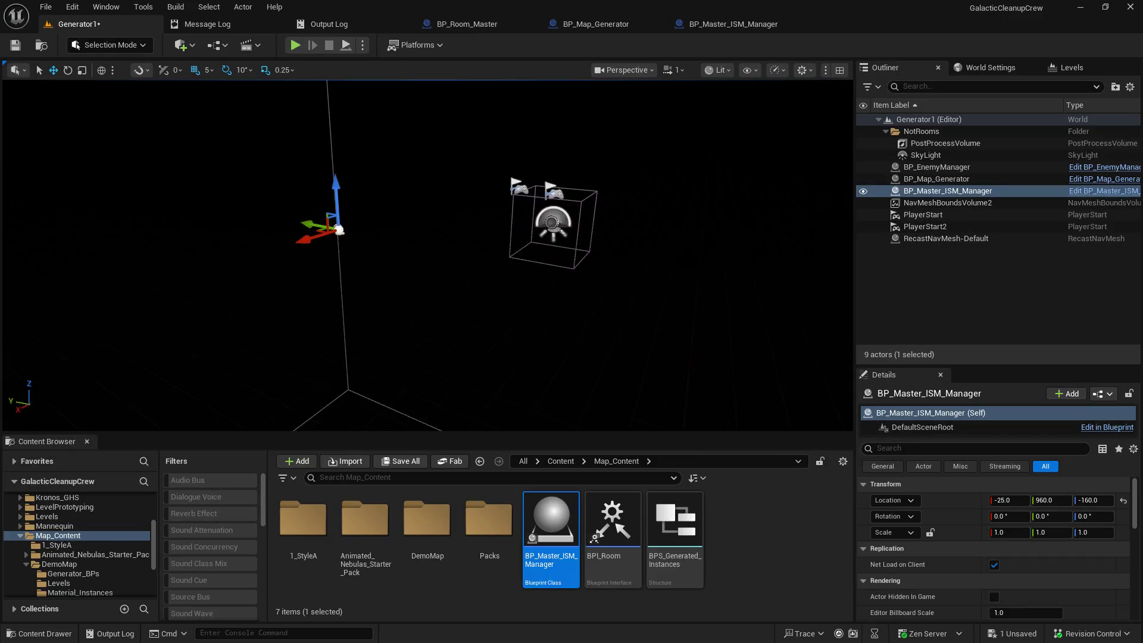
{"action": "mouse_move", "coordinate": [304, 218]}
{"action": "left_mouse_down"}
{"action": "mouse_move", "coordinate": [482, 252]}
{"action": "mouse_move", "coordinate": [472, 253]}
{"action": "left_mouse_up"}
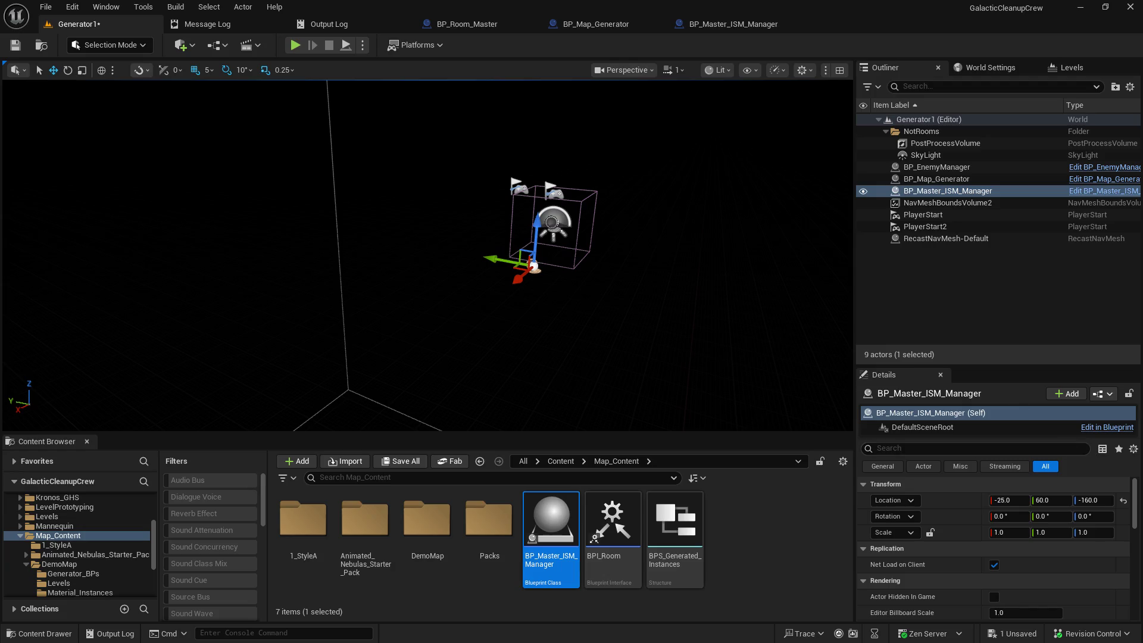
Step: Reset the manager's location to 0, 0, 0, then check out and save Generator1
{"action": "left_click", "coordinate": [1123, 500]}
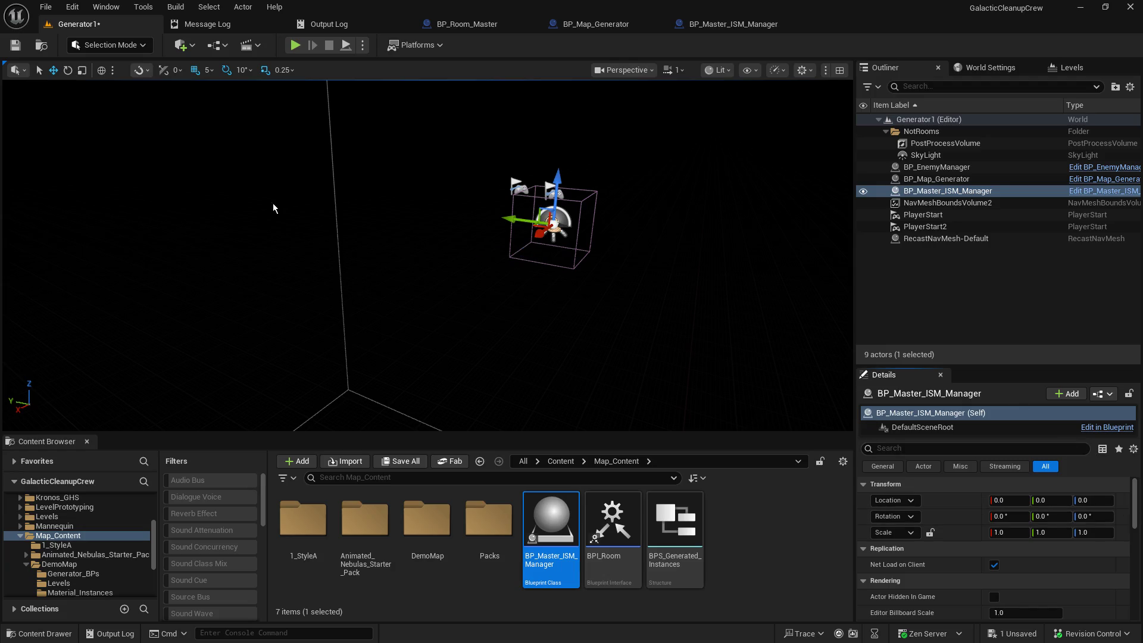
{"action": "left_click", "coordinate": [19, 50]}
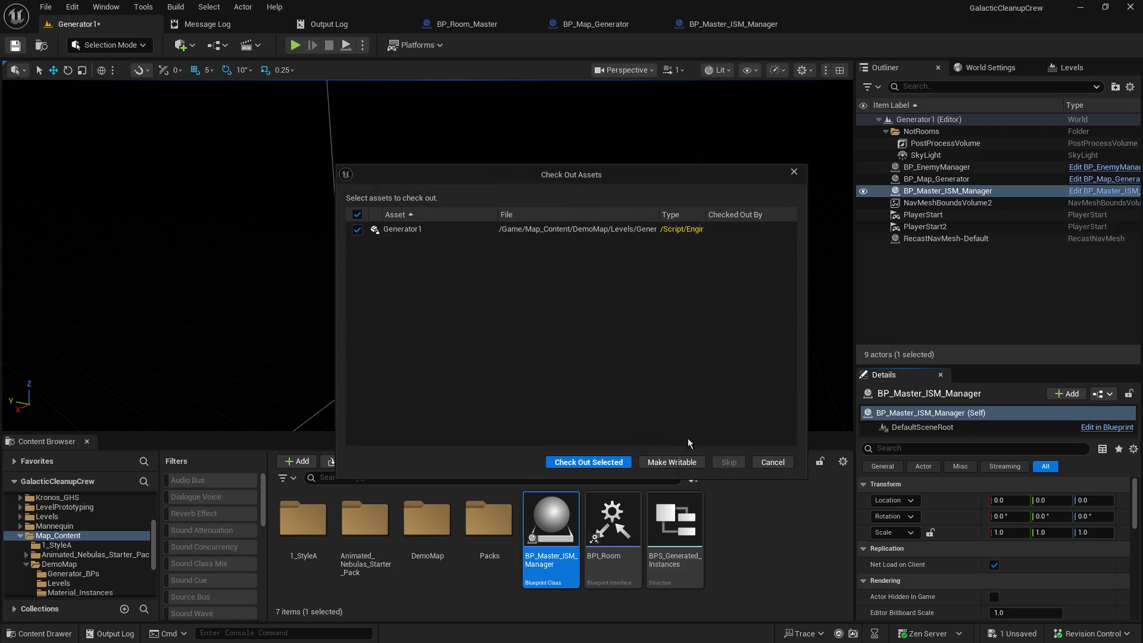
{"action": "left_click", "coordinate": [614, 463]}
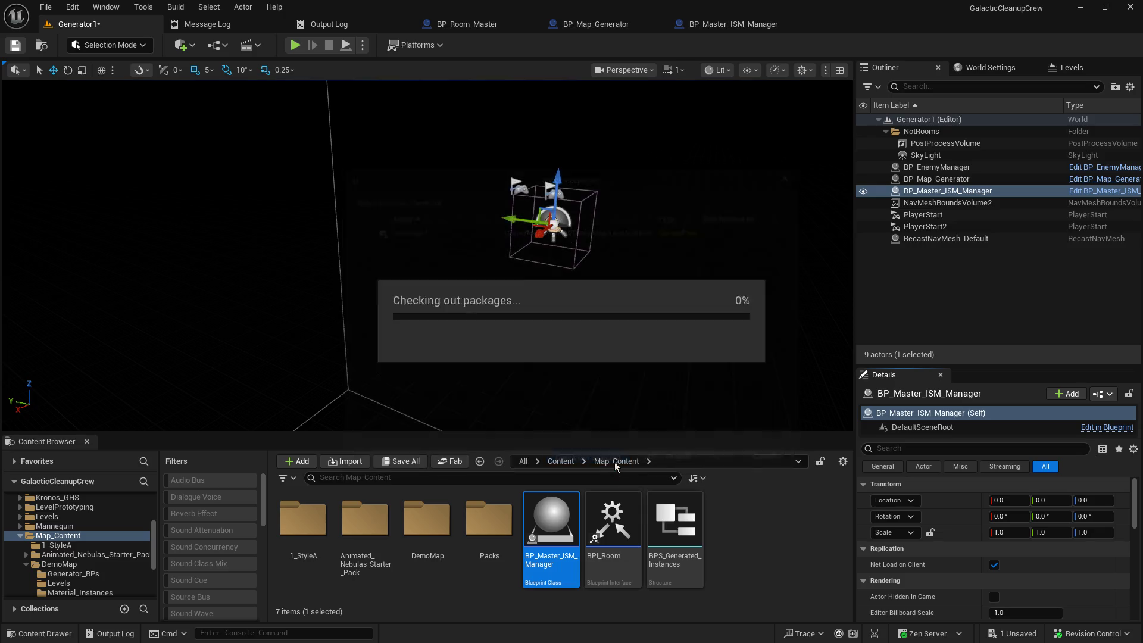
{"action": "left_click", "coordinate": [774, 538]}
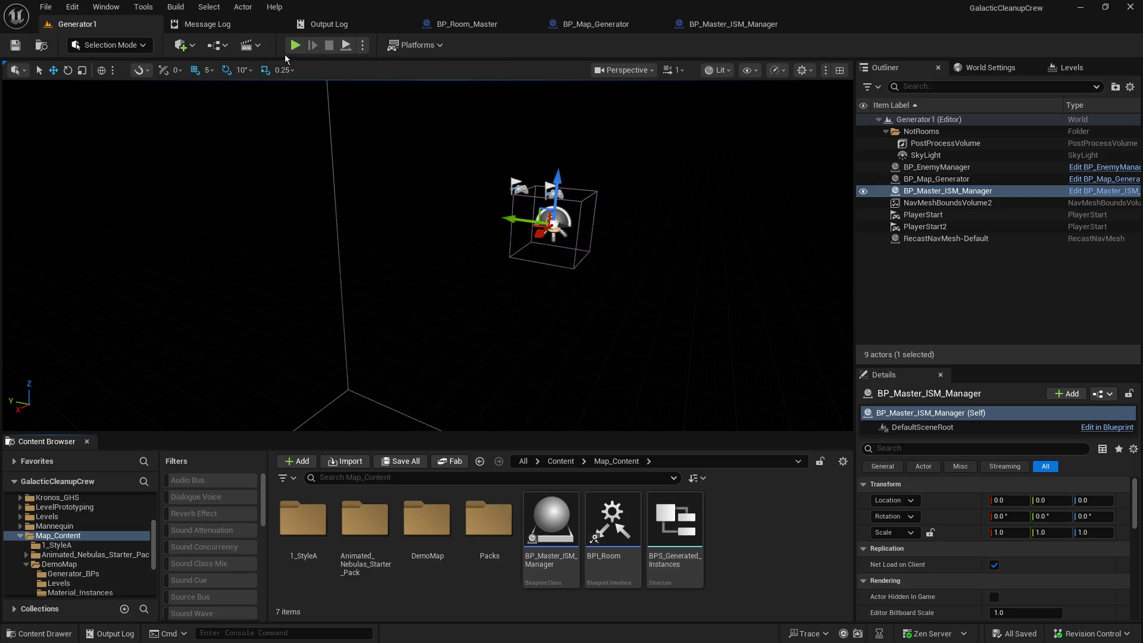
{"action": "scroll", "coordinate": [116, 562], "scroll_direction": "up", "scroll_amount": 3}
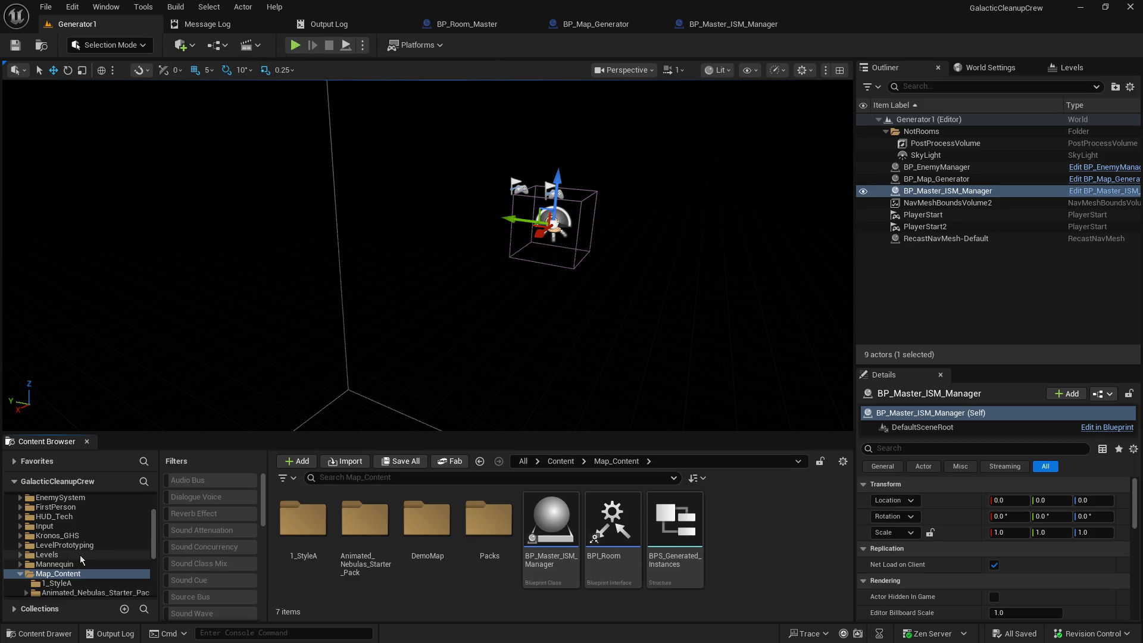
Step: Reopen the Main_Menu level and start a hosted play-in-editor game
{"action": "left_click", "coordinate": [80, 555]}
{"action": "double_click", "coordinate": [365, 519]}
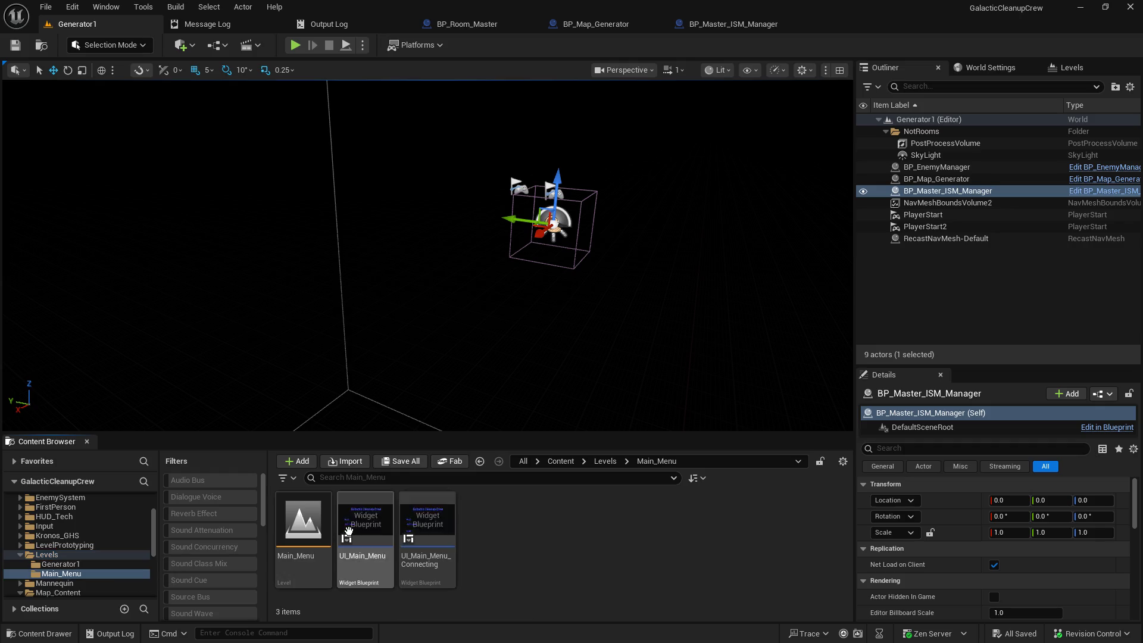
{"action": "double_click", "coordinate": [307, 527]}
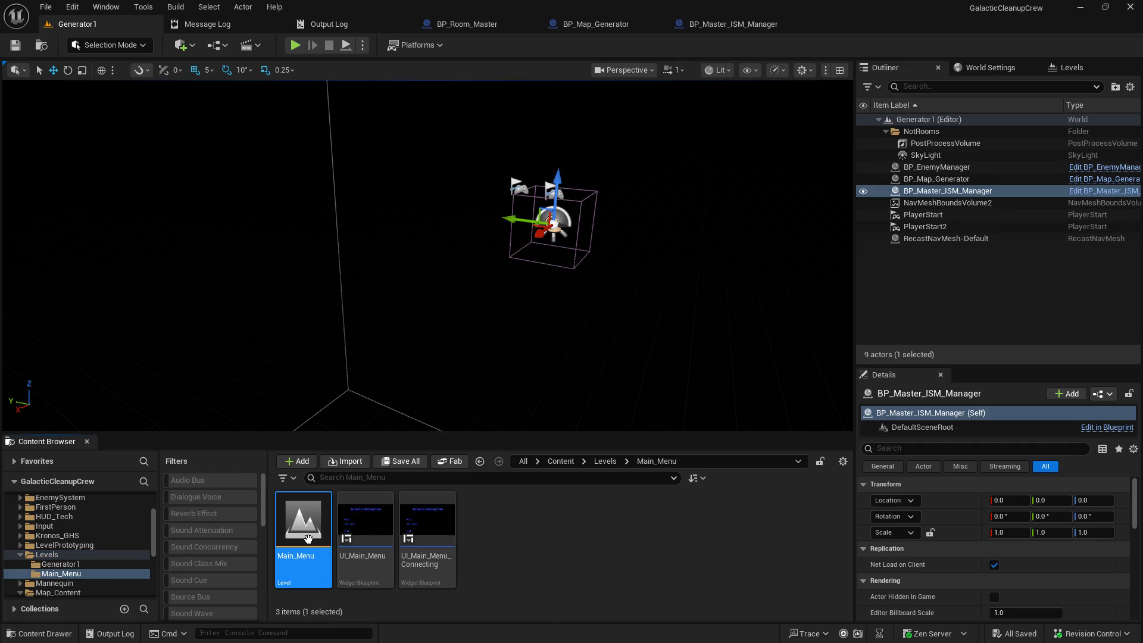
{"action": "left_click", "coordinate": [294, 46]}
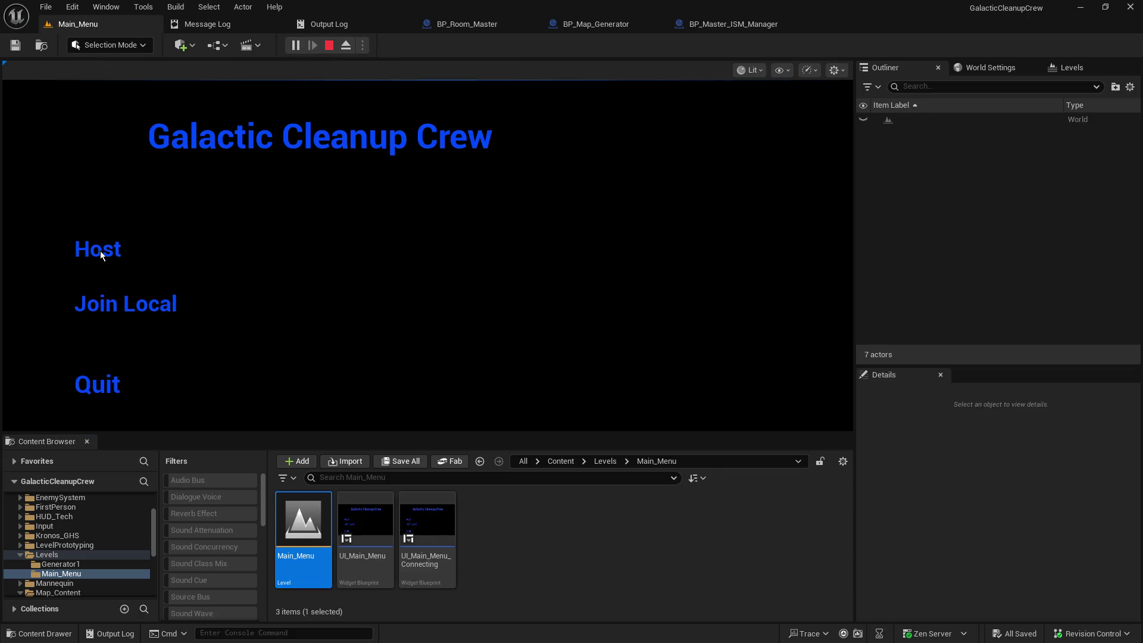
{"action": "left_click", "coordinate": [100, 251]}
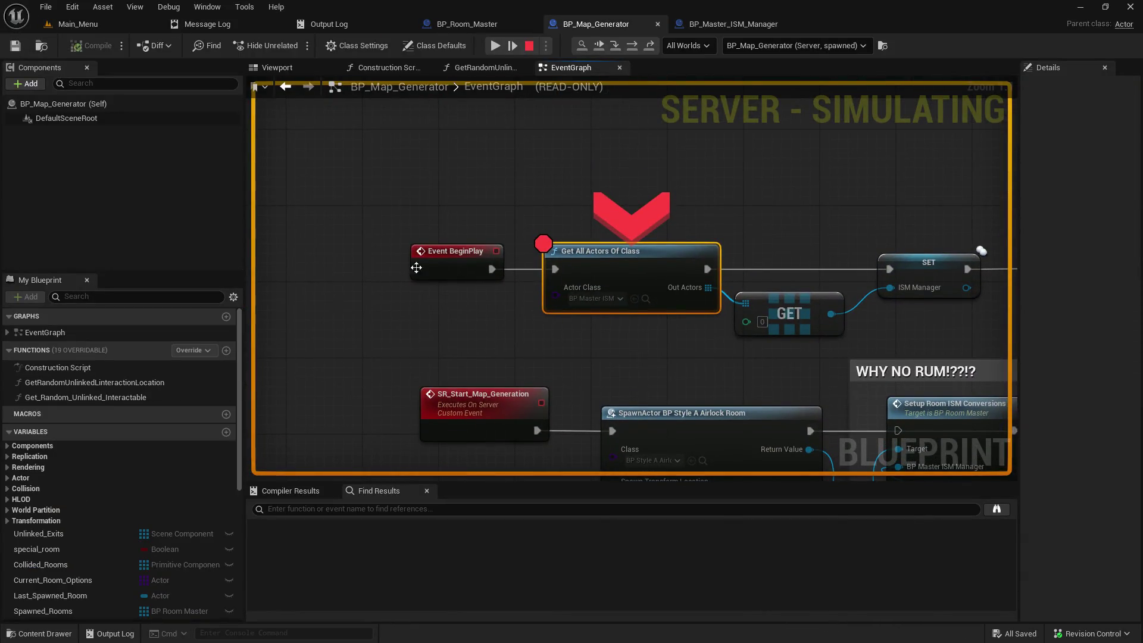
Step: Step over to the SET node and resume execution
{"action": "left_click", "coordinate": [612, 46]}
{"action": "mouse_move", "coordinate": [454, 311]}
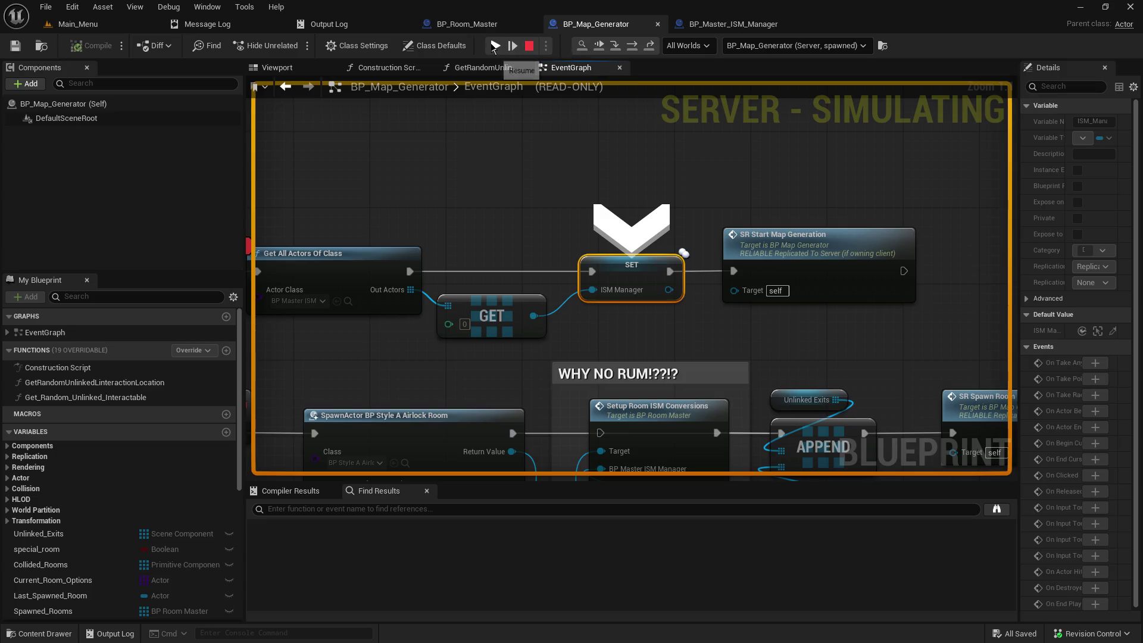
{"action": "left_click", "coordinate": [492, 45]}
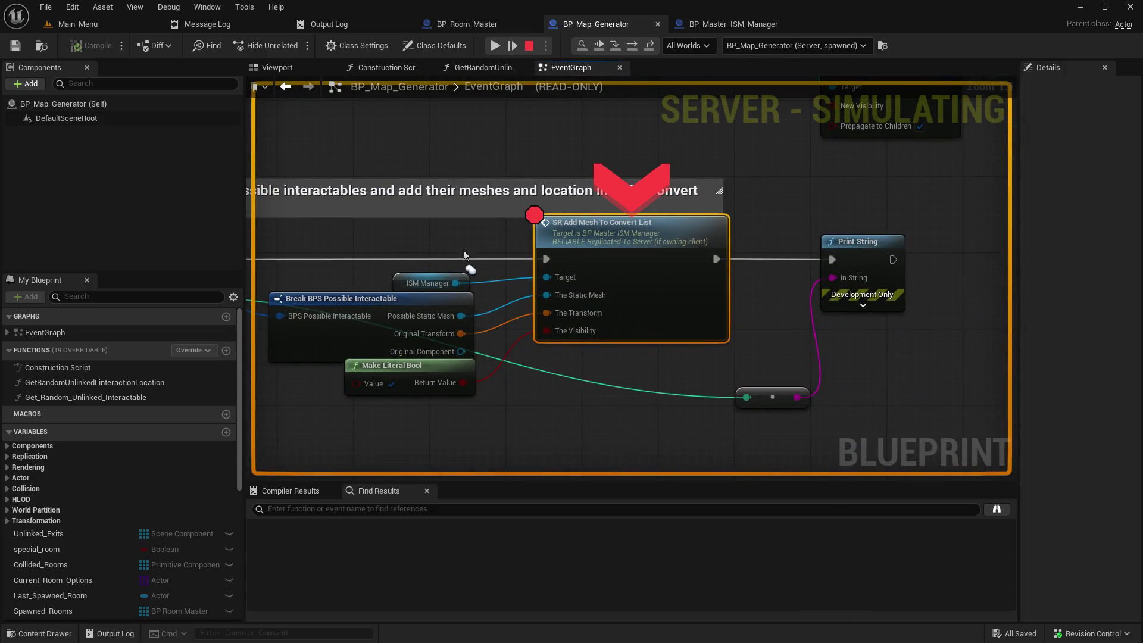
Step: Inspect the For Each Loop pins and step into the SR Add Mesh To Convert List call
{"action": "mouse_move", "coordinate": [468, 289]}
{"action": "mouse_move", "coordinate": [543, 295]}
{"action": "left_click_drag", "start_coordinate": [544, 296], "coordinate": [827, 288]}
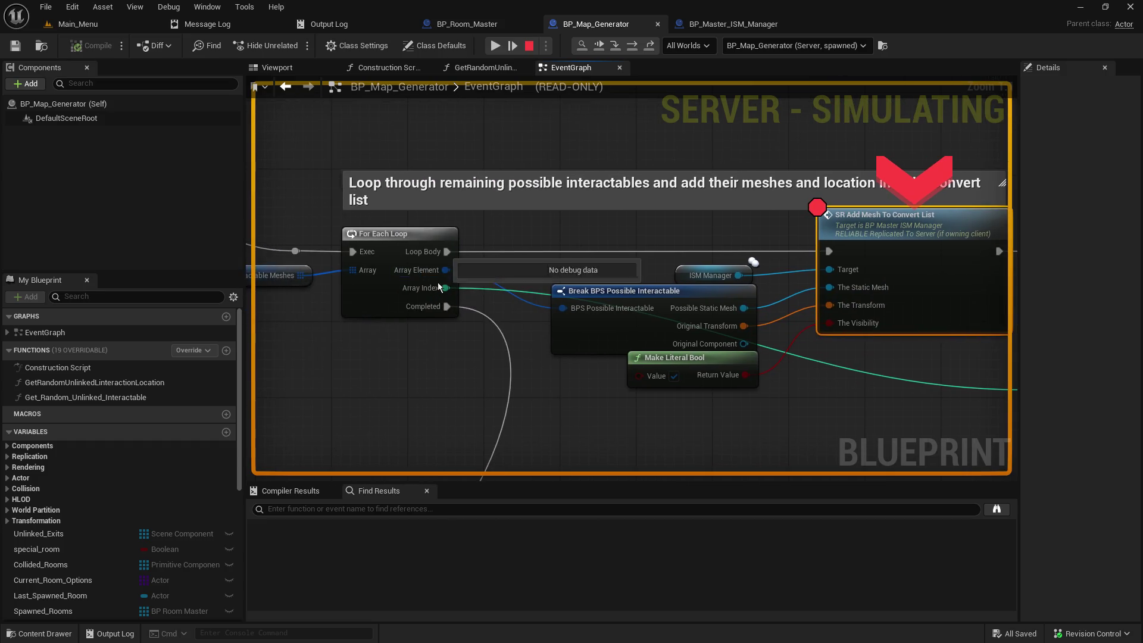
{"action": "mouse_move", "coordinate": [744, 374]}
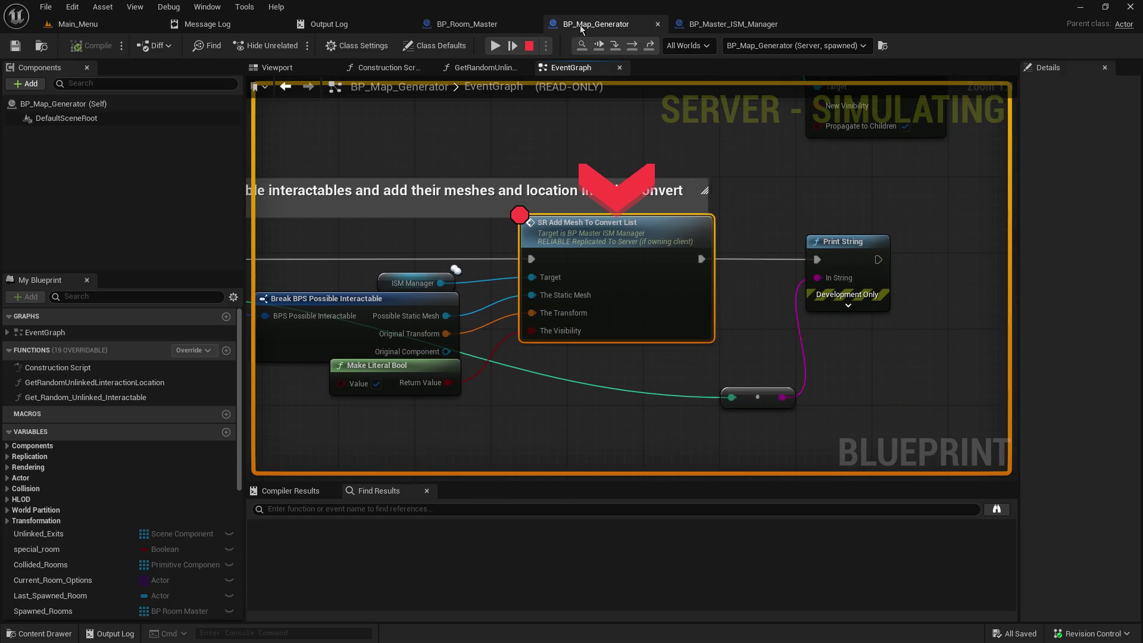
{"action": "left_click", "coordinate": [617, 52]}
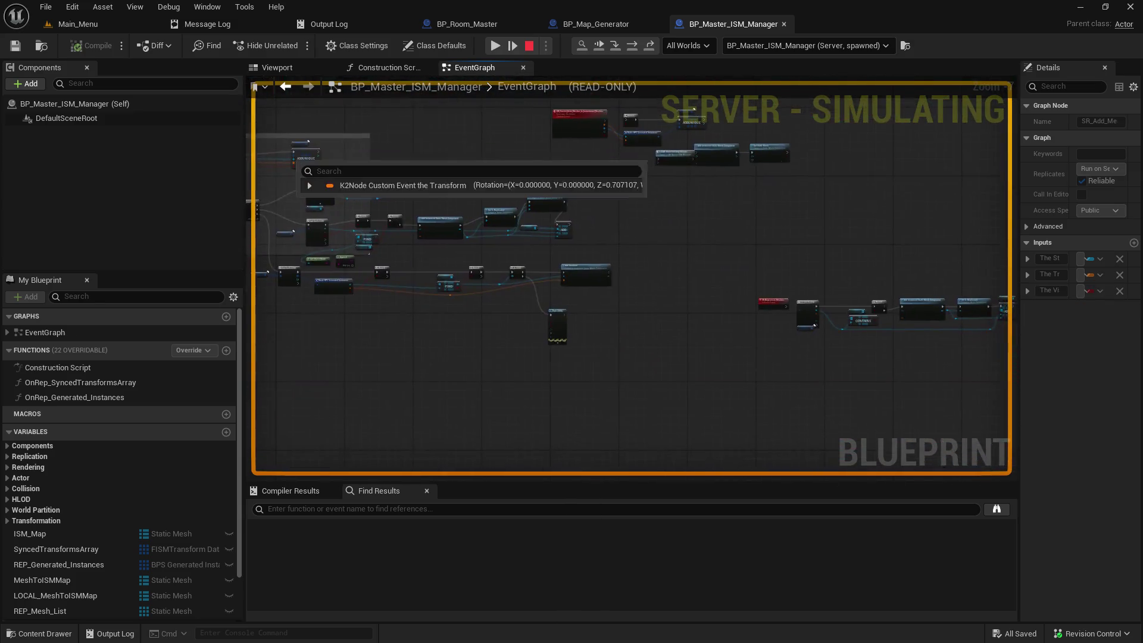
Step: Add an F9 breakpoint to the Print String node in BP_Map_Generator
{"action": "scroll", "coordinate": [539, 294], "scroll_direction": "down", "scroll_amount": 2}
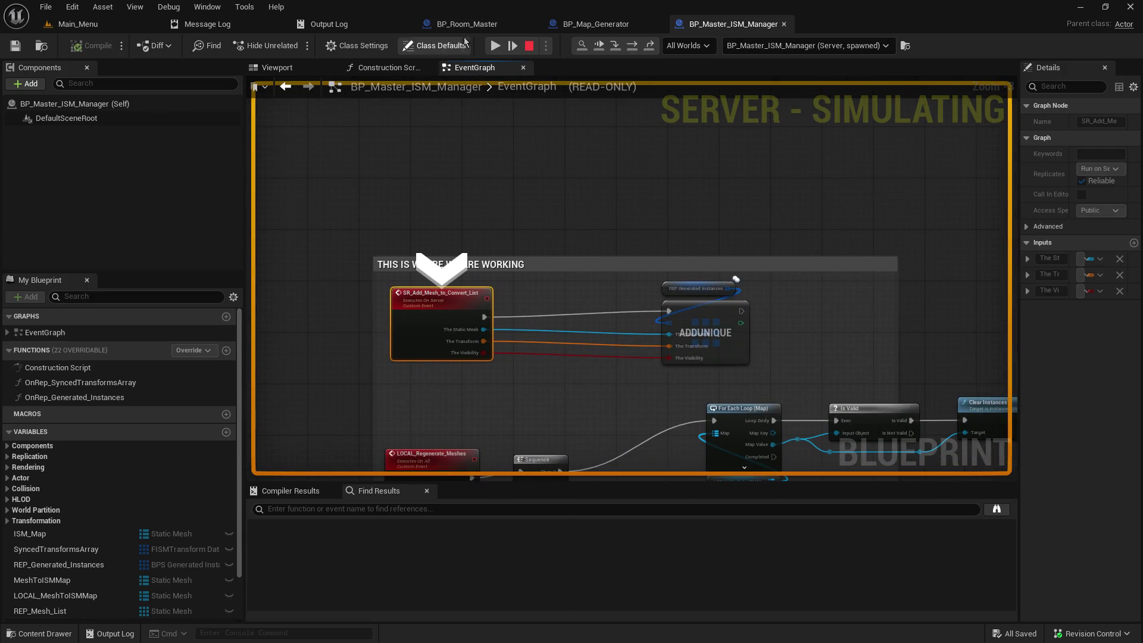
{"action": "left_click", "coordinate": [575, 25]}
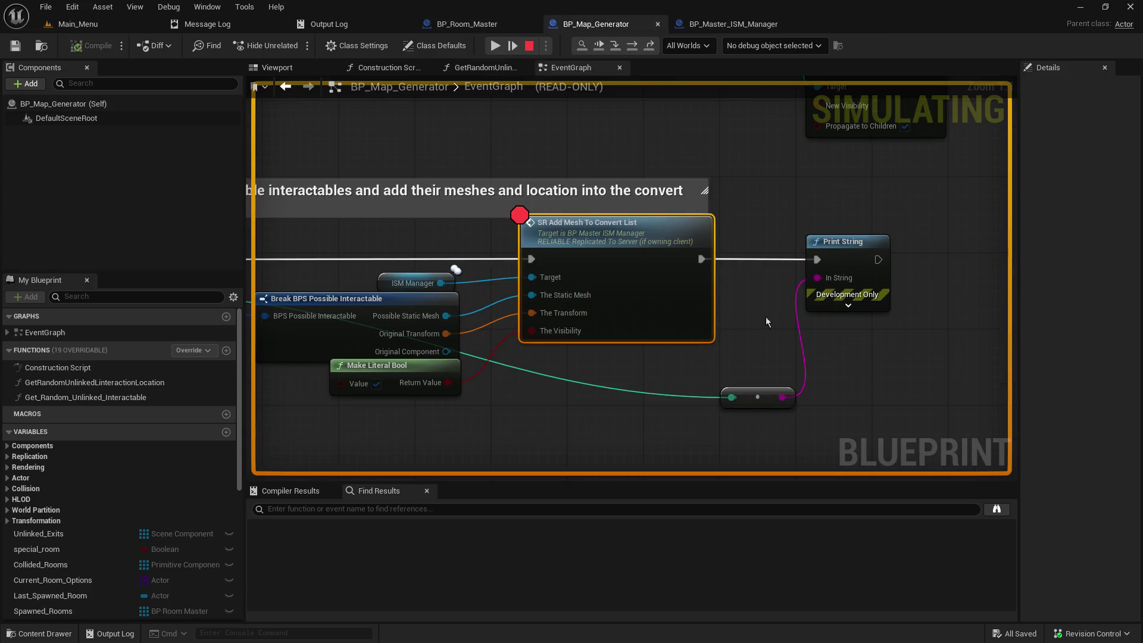
{"action": "left_click", "coordinate": [848, 263]}
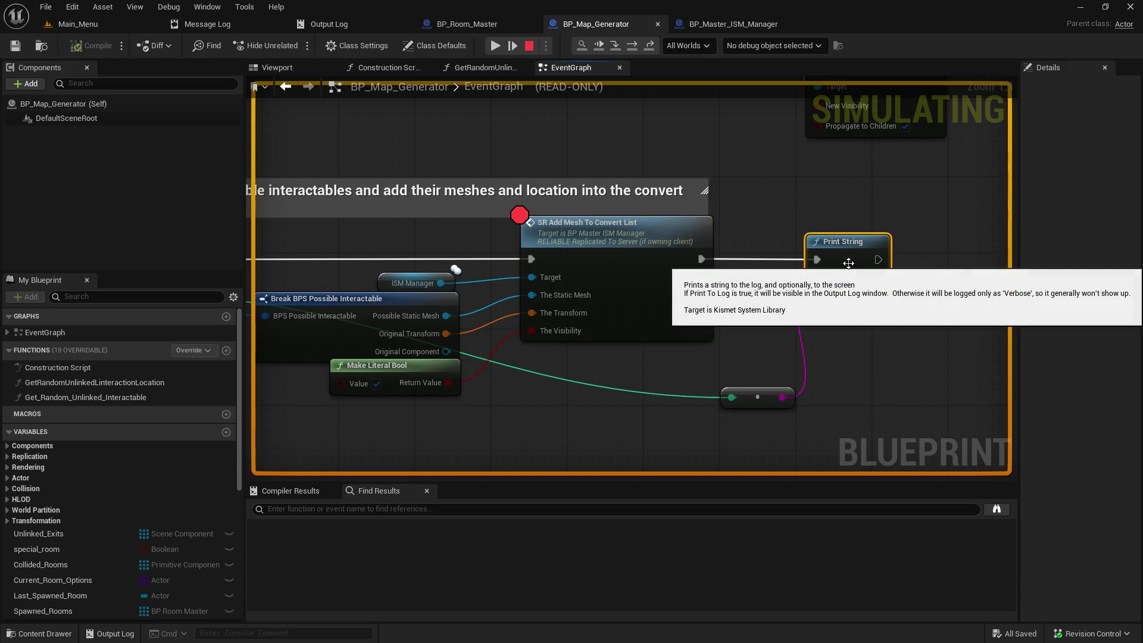
{"action": "key", "text": "F9"}
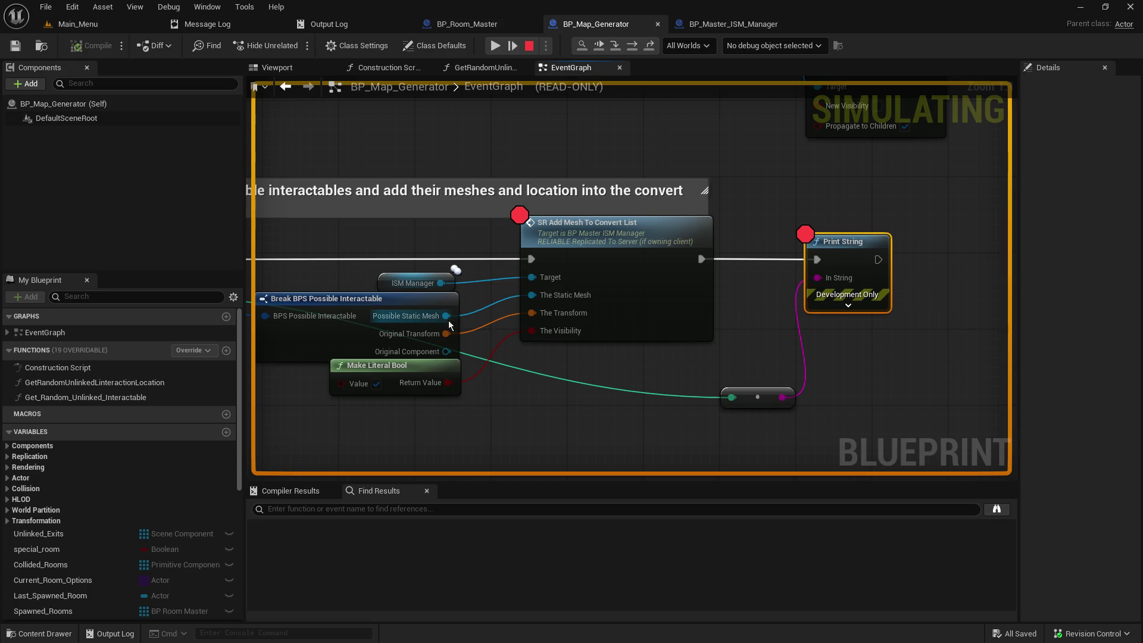
{"action": "left_click_drag", "start_coordinate": [449, 325], "coordinate": [865, 283]}
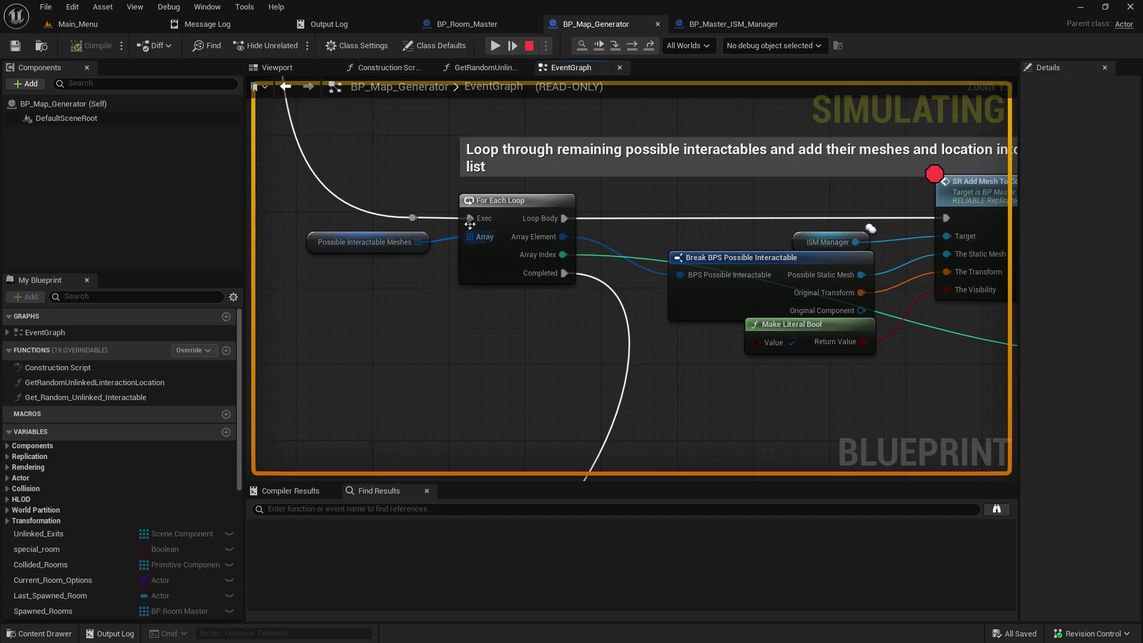
Step: Resume, end the session, and start a new hosted play-in-editor game
{"action": "left_click", "coordinate": [496, 46]}
{"action": "key", "text": "Escape"}
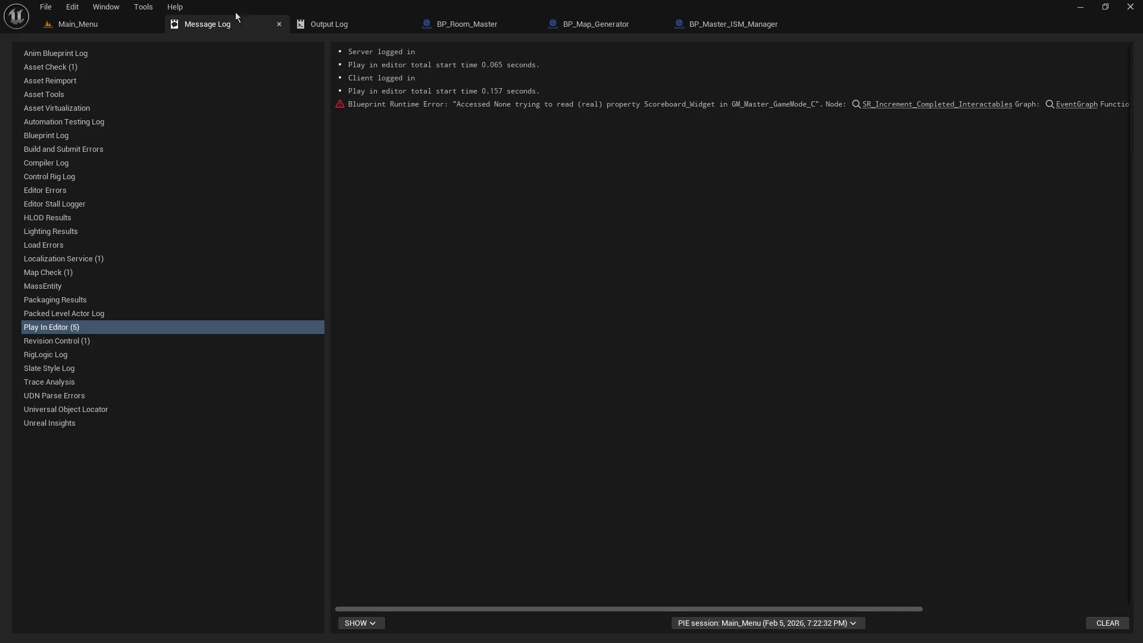
{"action": "left_click", "coordinate": [123, 30]}
{"action": "left_click", "coordinate": [296, 47]}
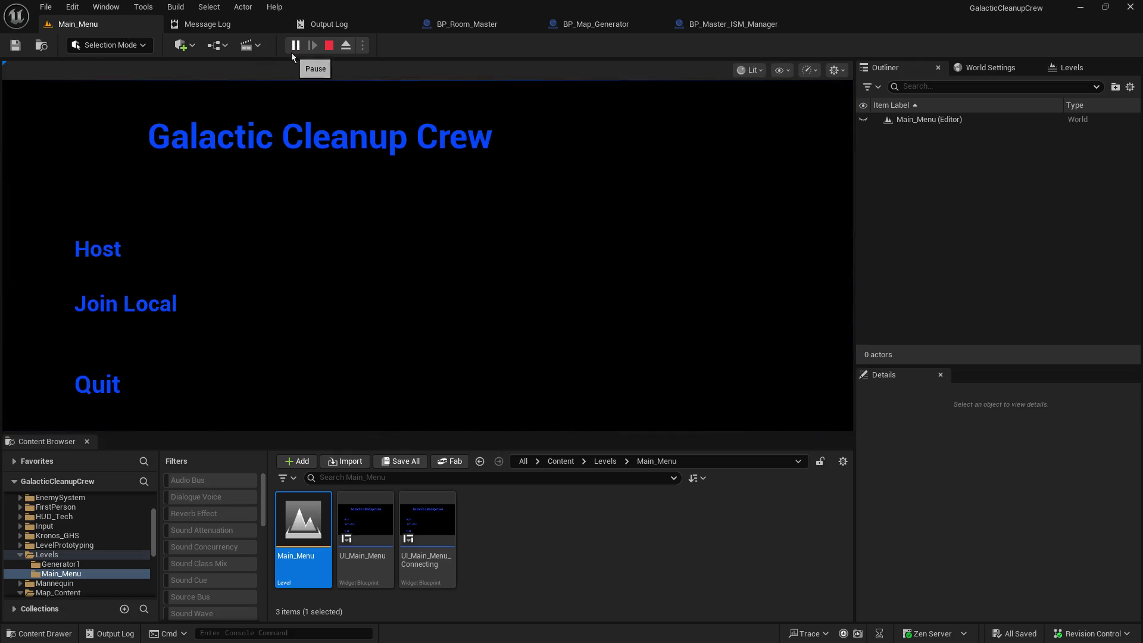
{"action": "left_click", "coordinate": [108, 256]}
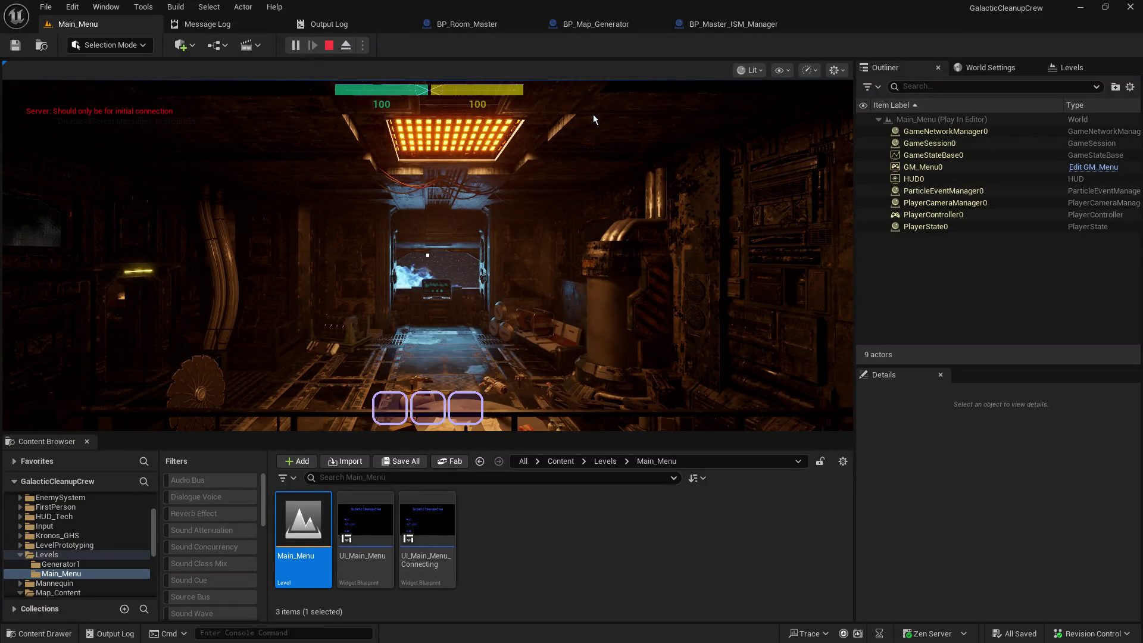
Step: Walk forward in-game, then remove the Get All Actors Of Class breakpoint and resume
{"action": "left_click", "coordinate": [611, 191]}
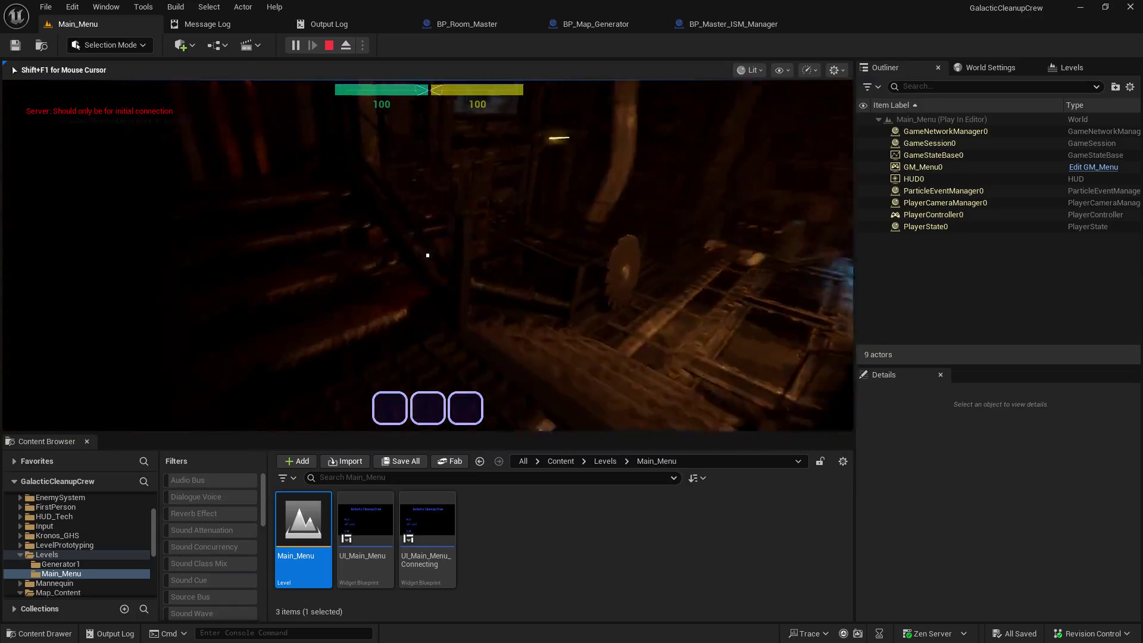
{"action": "key", "text": "w"}
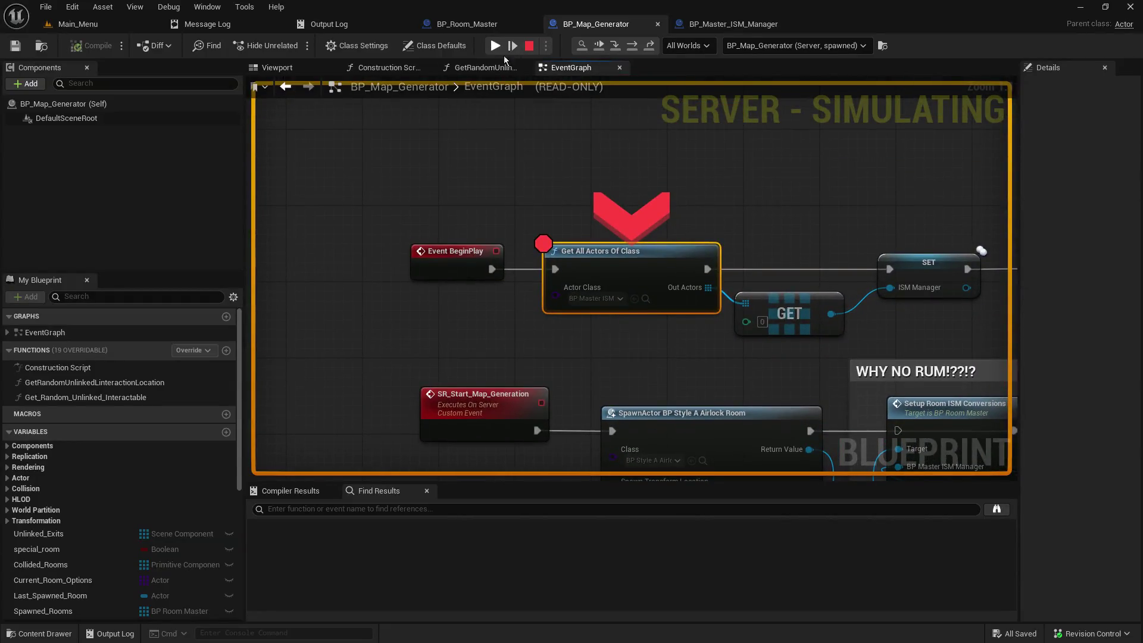
{"action": "key", "text": "F9"}
{"action": "left_click", "coordinate": [494, 45]}
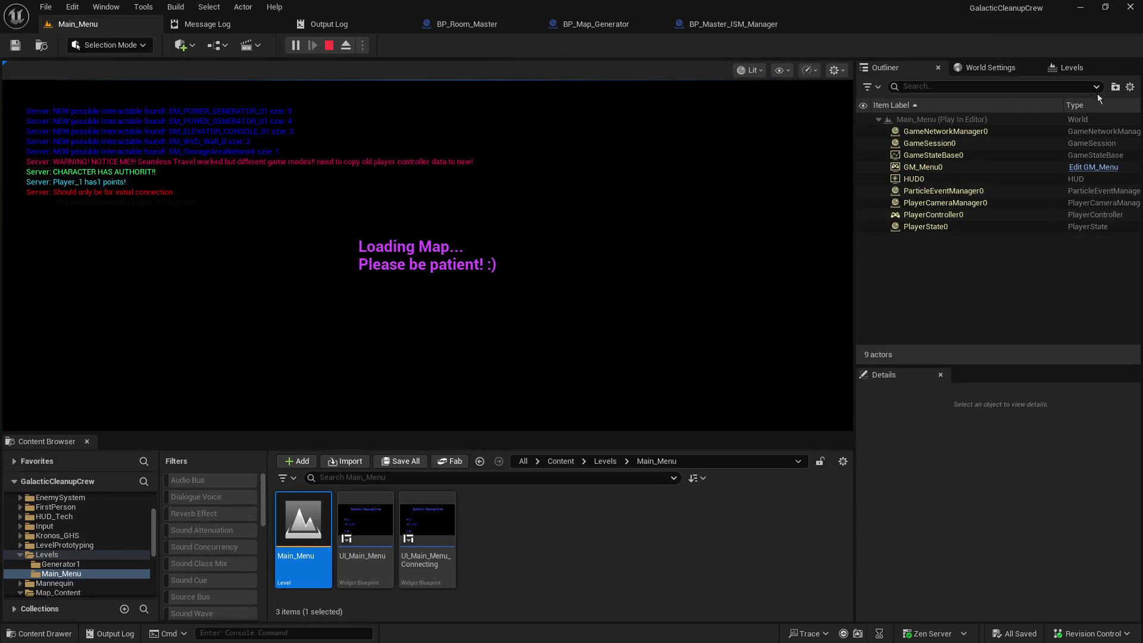
Step: Toggle Hide Actor Components and list the Generator1 (Server) world's 55 actors
{"action": "left_click", "coordinate": [1130, 87]}
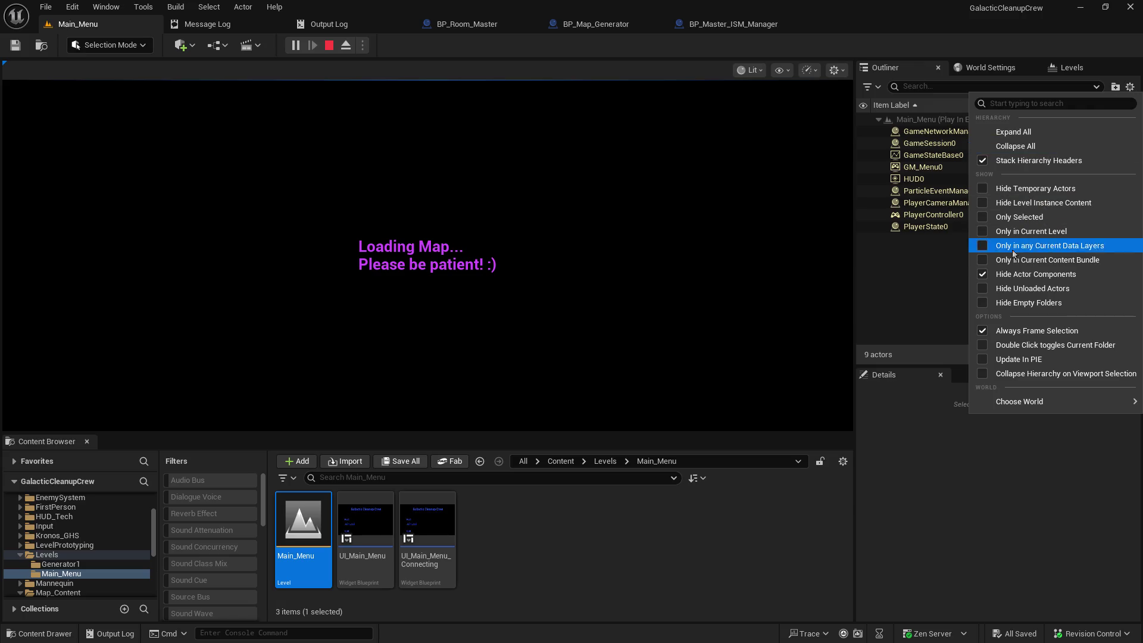
{"action": "left_click", "coordinate": [985, 271]}
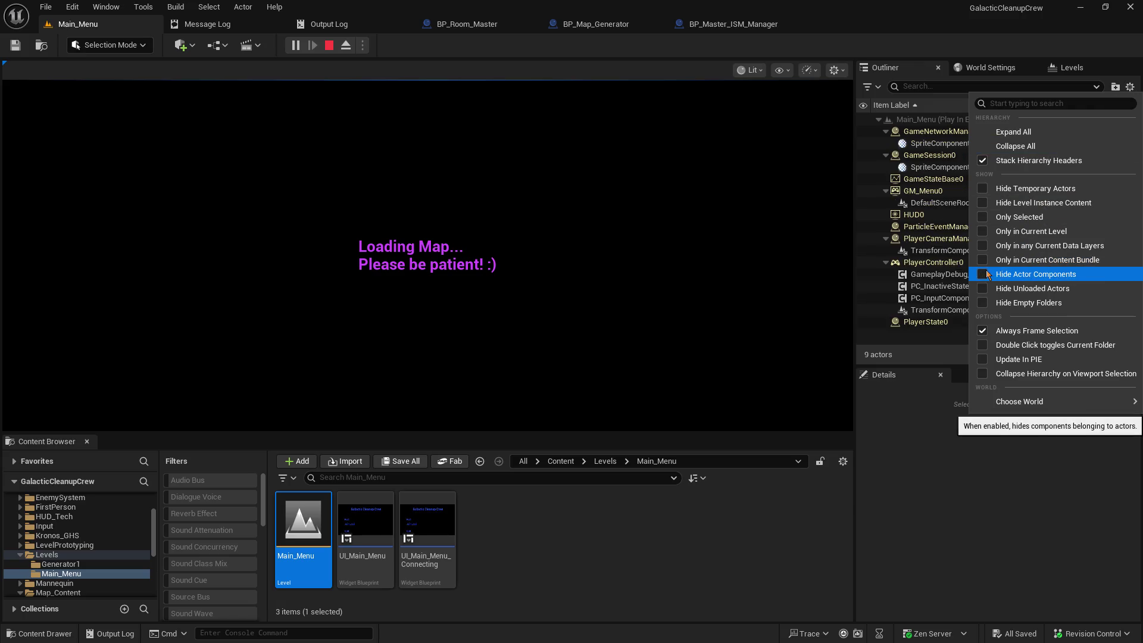
{"action": "left_click", "coordinate": [986, 271]}
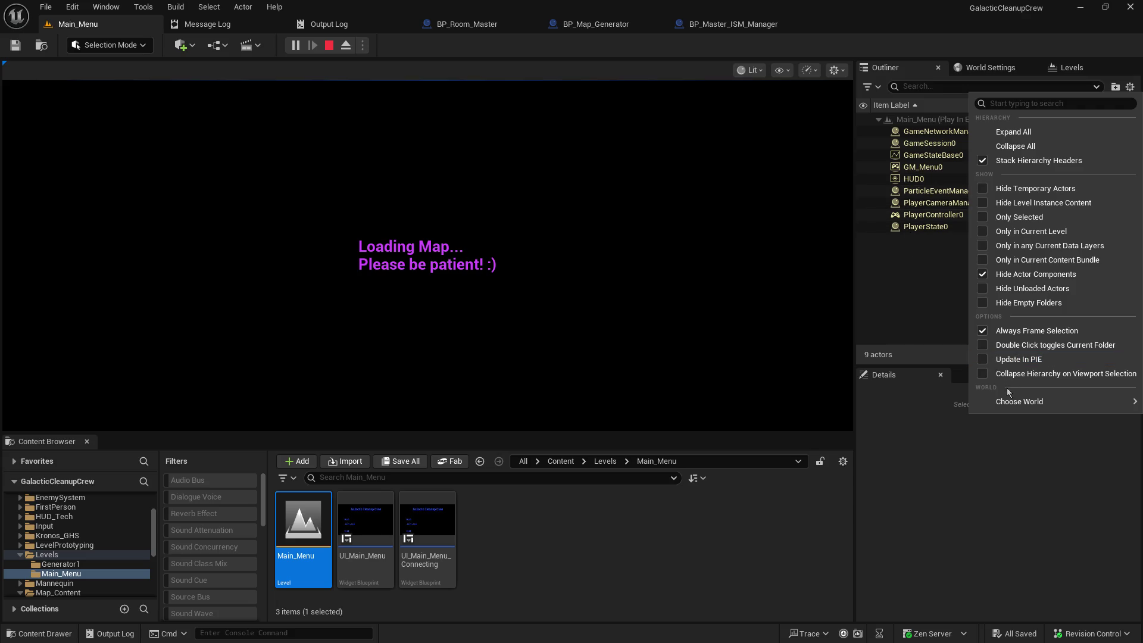
{"action": "mouse_move", "coordinate": [1009, 404]}
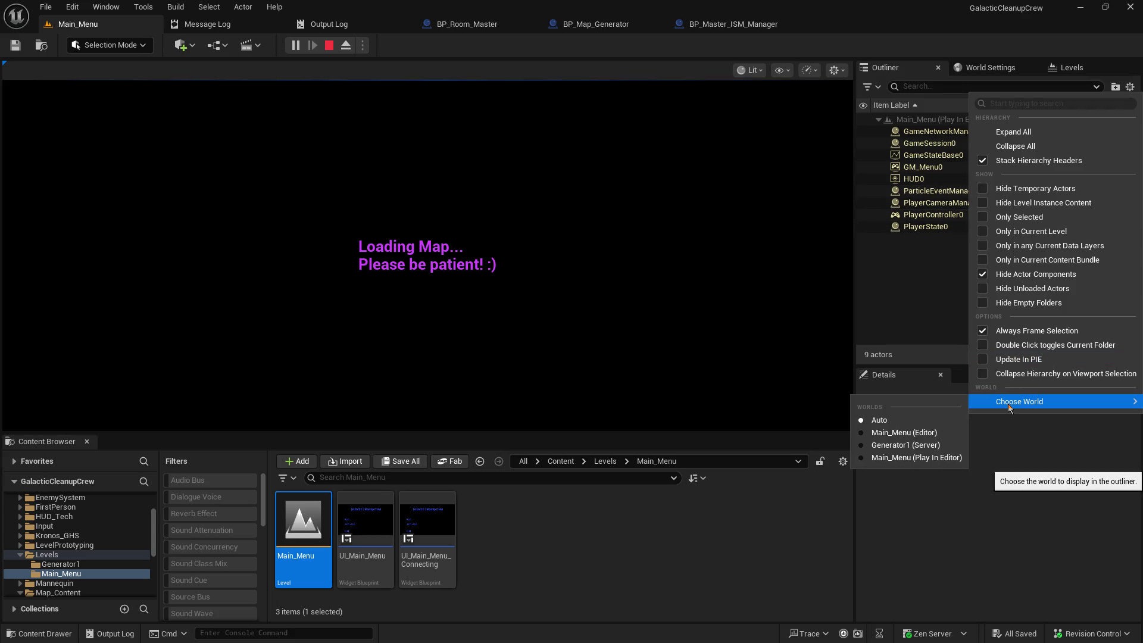
{"action": "left_click", "coordinate": [933, 451]}
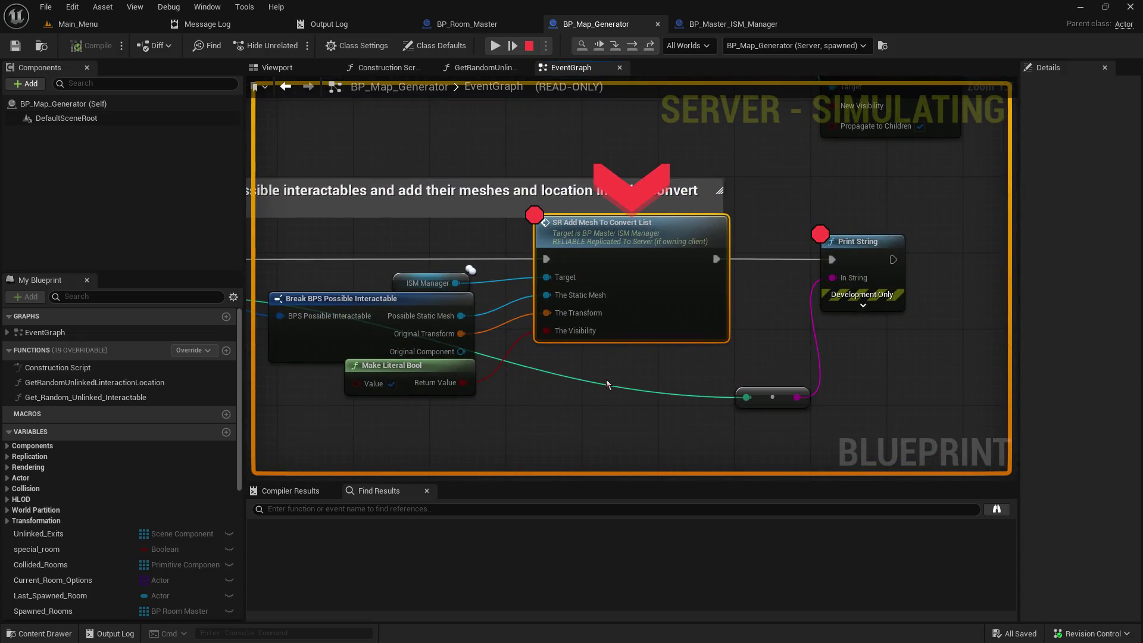
{"action": "left_click", "coordinate": [78, 23]}
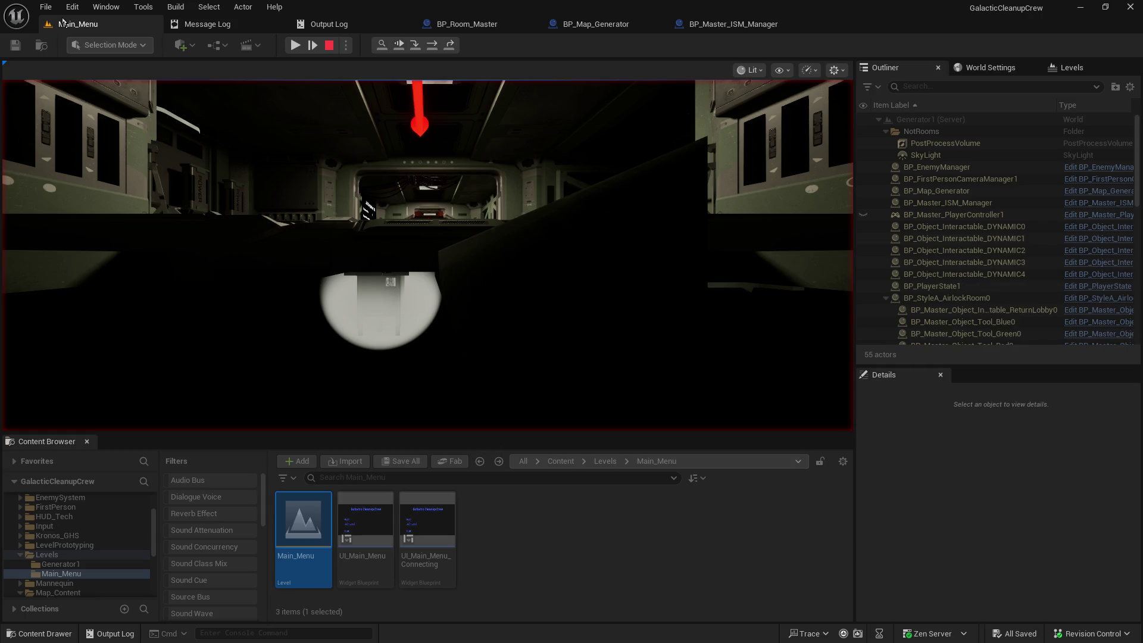
Step: Review the Play In Editor errors in the Message Log
{"action": "left_click", "coordinate": [244, 27]}
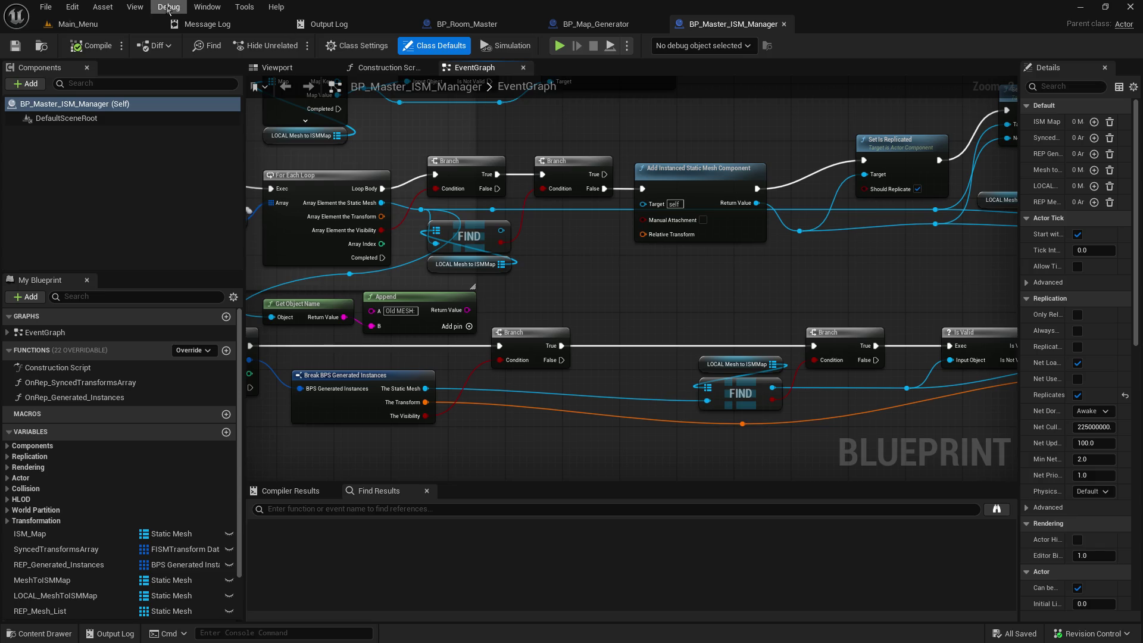
Step: Start a hosted play-in-editor session from the Main_Menu level
{"action": "left_click", "coordinate": [96, 24]}
{"action": "left_click", "coordinate": [294, 47]}
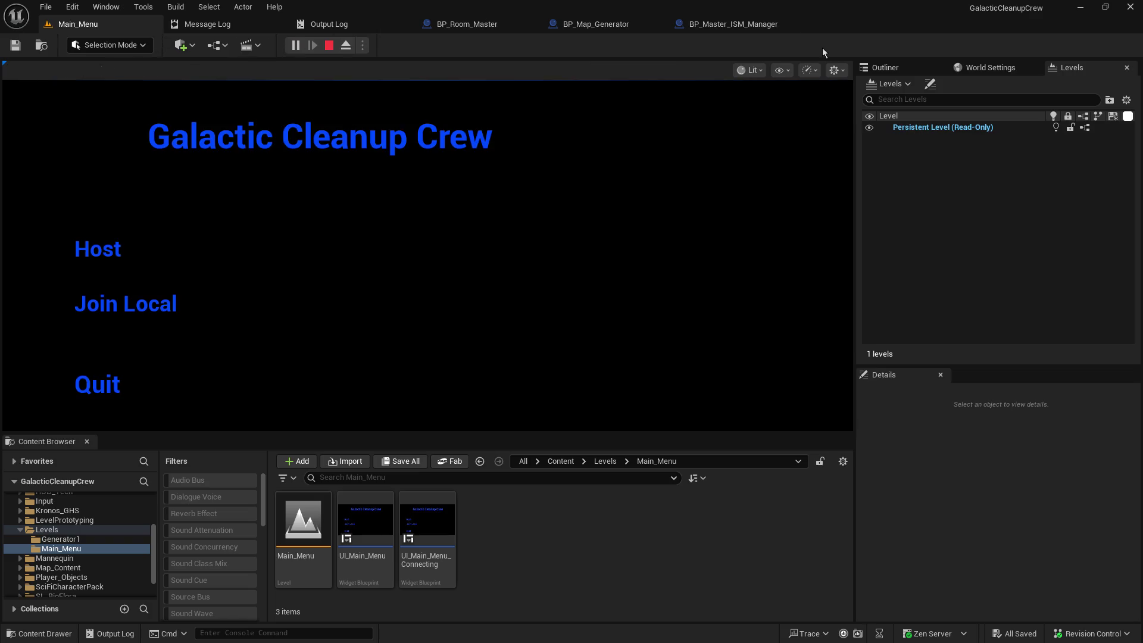
{"action": "left_click", "coordinate": [80, 246]}
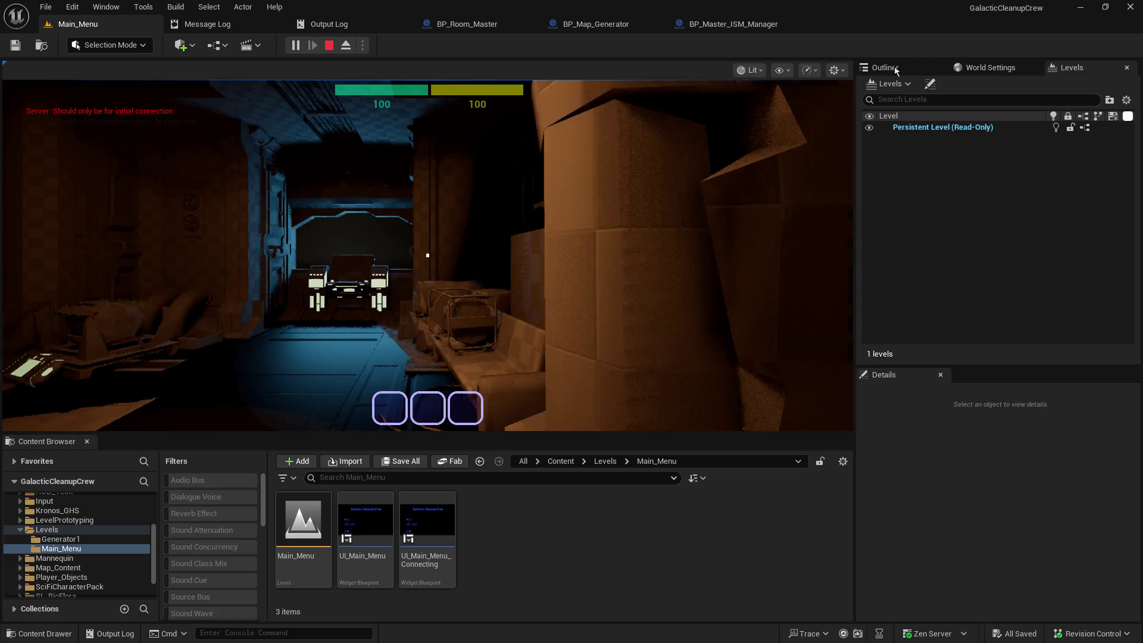
Step: Set the Outliner to list actors from the Main_Menu (Play In Editor) world
{"action": "left_click", "coordinate": [894, 67]}
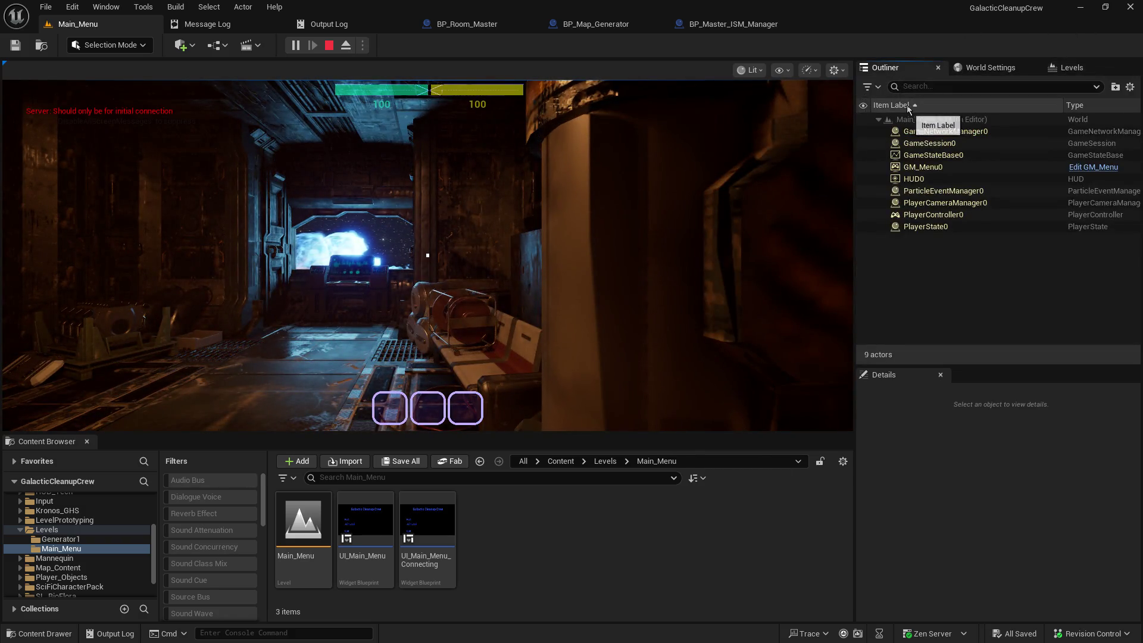
{"action": "left_click", "coordinate": [1130, 87]}
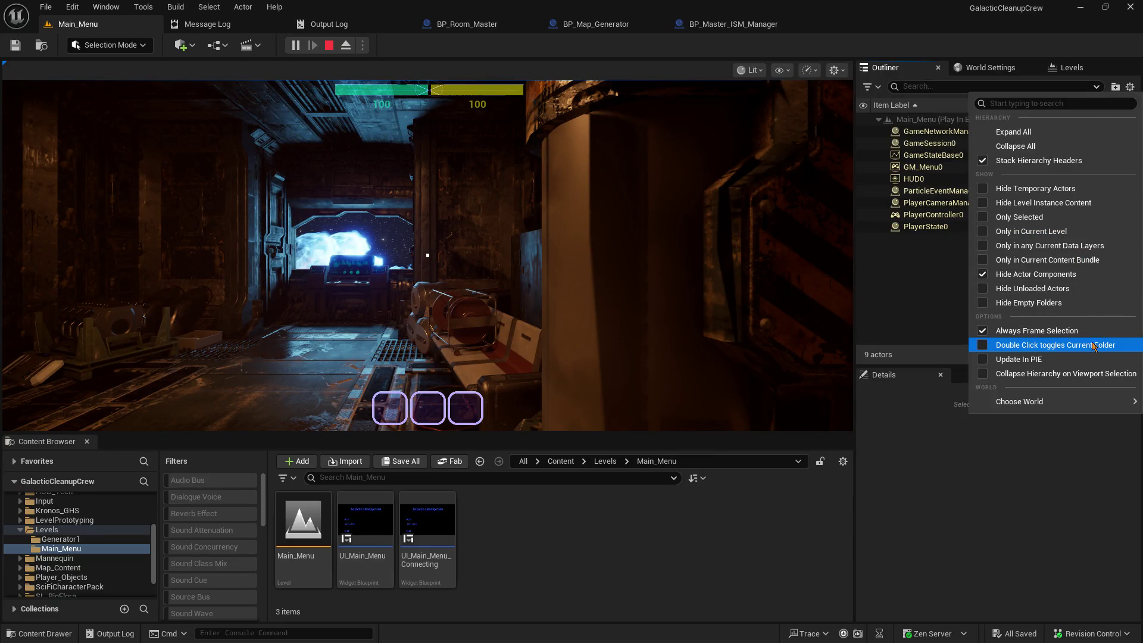
{"action": "mouse_move", "coordinate": [1048, 403]}
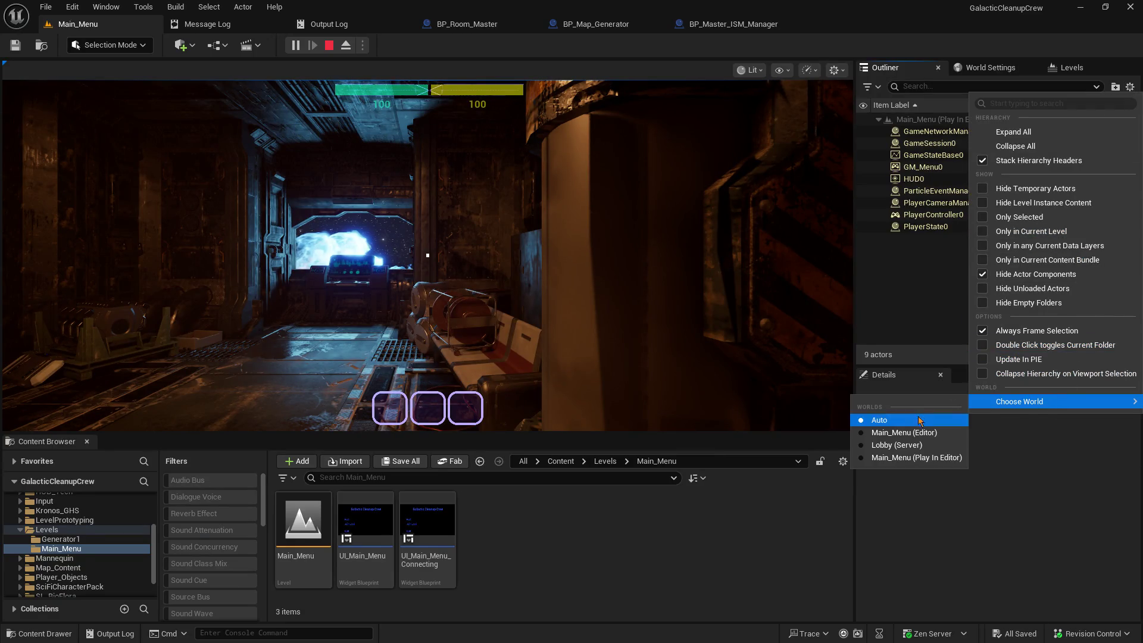
{"action": "left_click", "coordinate": [905, 459]}
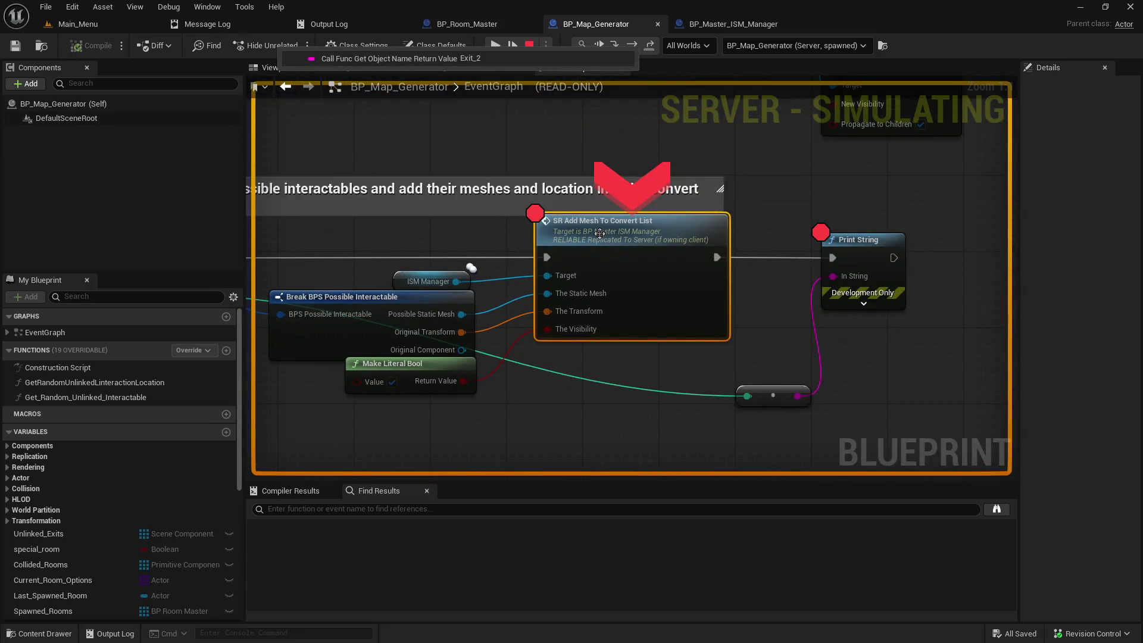
Step: Inspect the four Possible Interactable Meshes entries on the For Each Loop Array pin
{"action": "left_click_drag", "start_coordinate": [340, 236], "coordinate": [578, 228]}
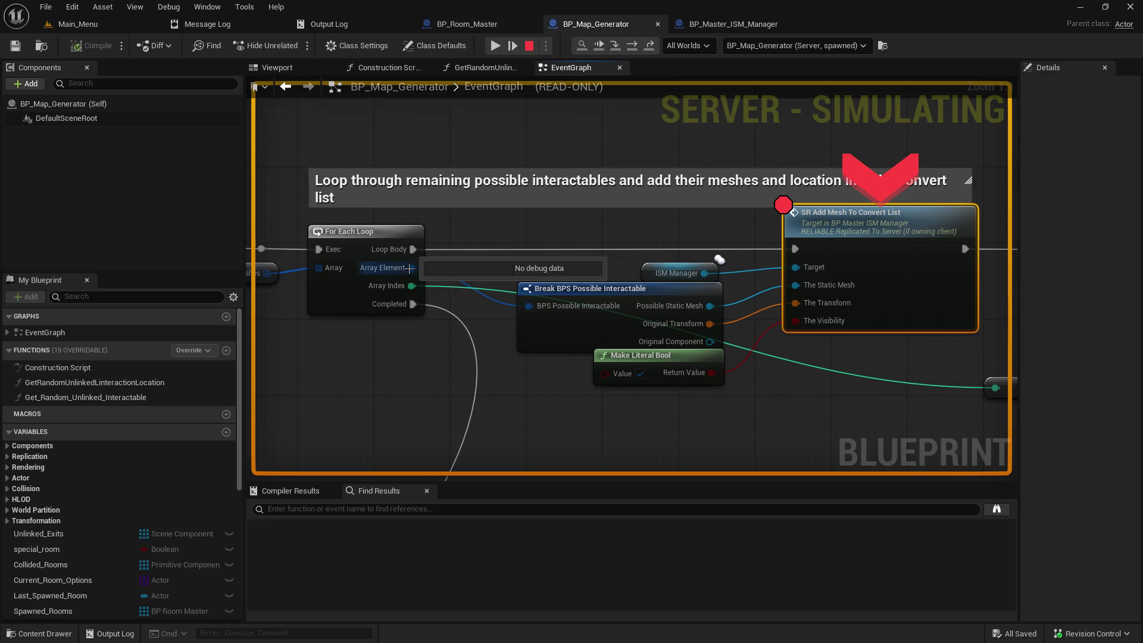
{"action": "mouse_move", "coordinate": [317, 268]}
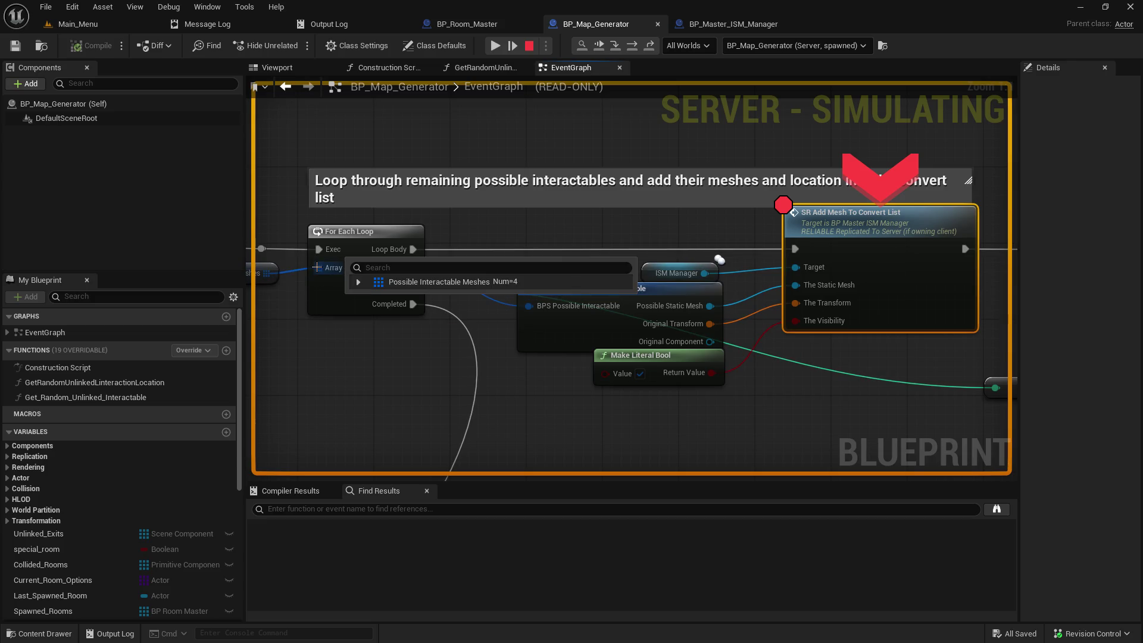
{"action": "left_click", "coordinate": [358, 282]}
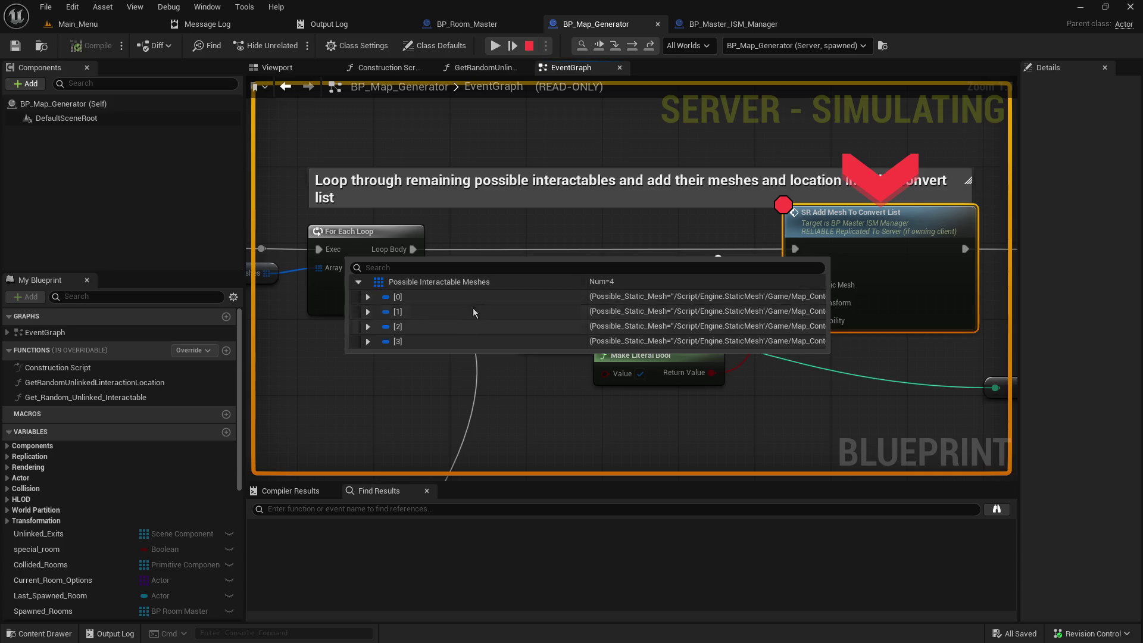
Step: Step into the SR Add Mesh To Convert List call past the Print String node
{"action": "mouse_move", "coordinate": [498, 223]}
{"action": "left_mouse_down"}
{"action": "mouse_move", "coordinate": [339, 222]}
{"action": "mouse_move", "coordinate": [375, 229]}
{"action": "mouse_move", "coordinate": [555, 203]}
{"action": "left_mouse_up"}
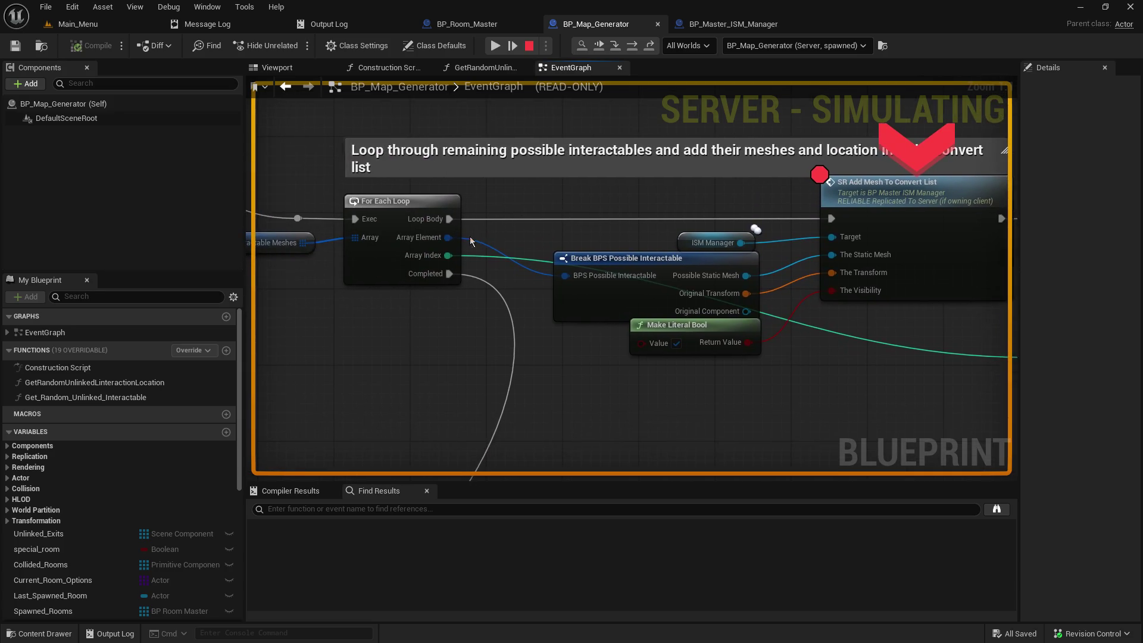
{"action": "left_click_drag", "start_coordinate": [655, 225], "coordinate": [435, 225]}
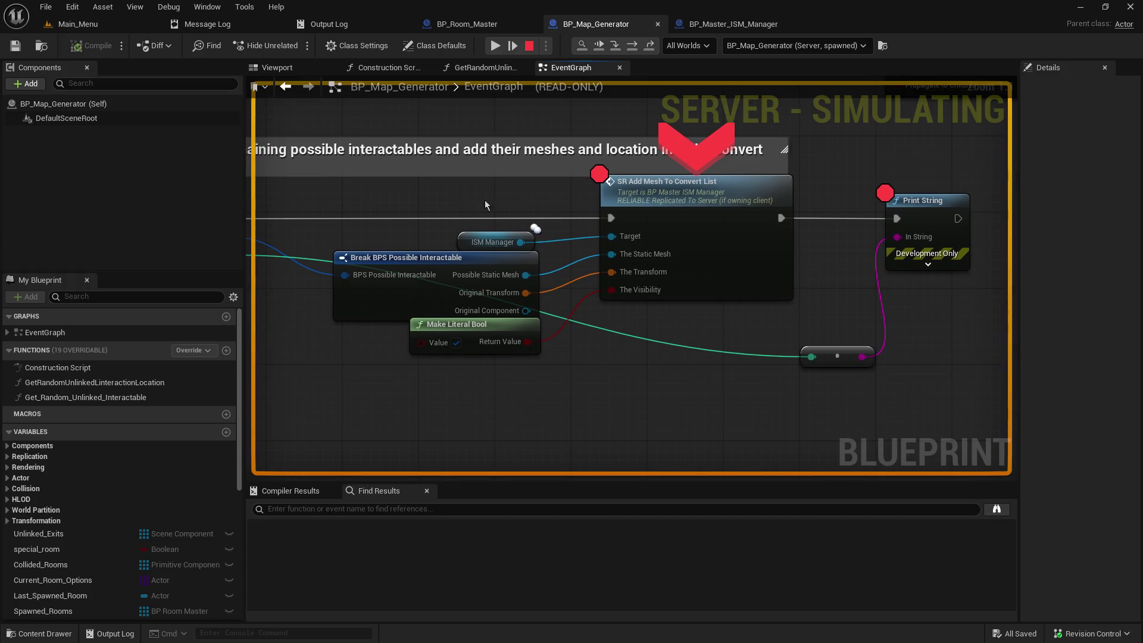
{"action": "mouse_move", "coordinate": [533, 277]}
{"action": "mouse_move", "coordinate": [516, 242]}
{"action": "left_click", "coordinate": [613, 48]}
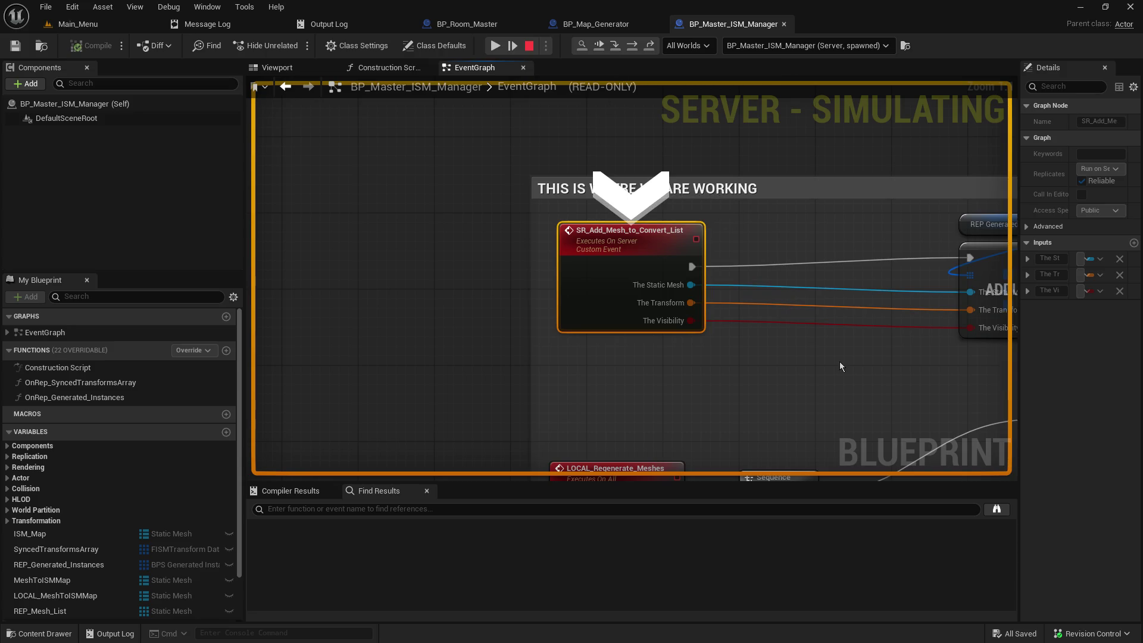
Step: Compare the BP_Map_Generator and BP_Master_ISM_Manager graphs and check The Static Mesh pin value
{"action": "scroll", "coordinate": [801, 359], "scroll_direction": "down", "scroll_amount": 5}
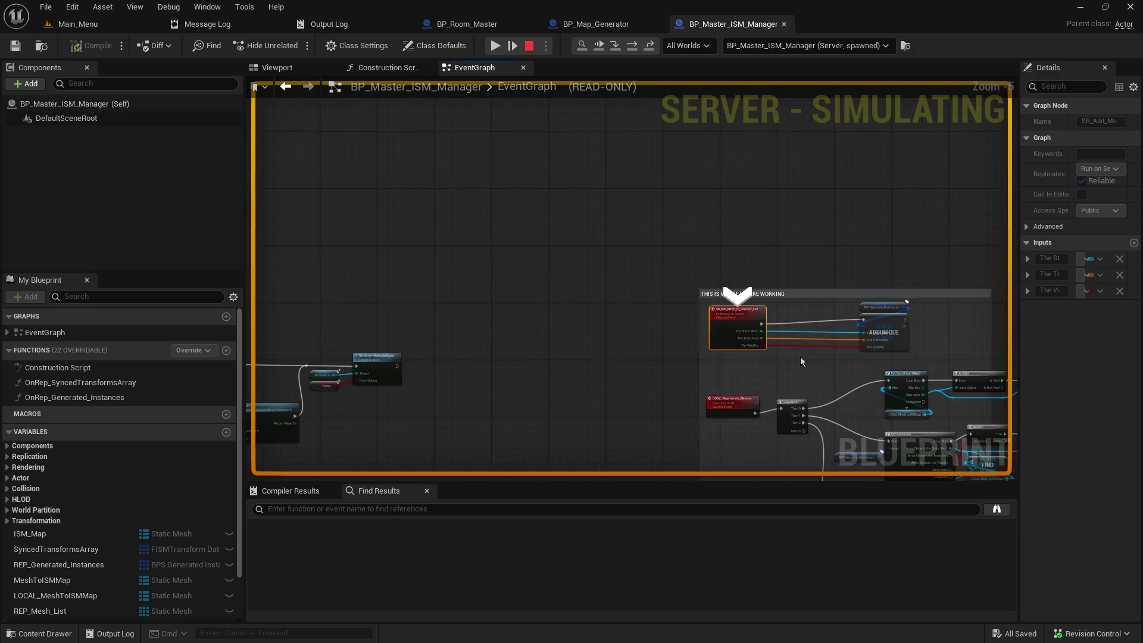
{"action": "scroll", "coordinate": [801, 361], "scroll_direction": "up", "scroll_amount": 3}
{"action": "left_click", "coordinate": [614, 25]}
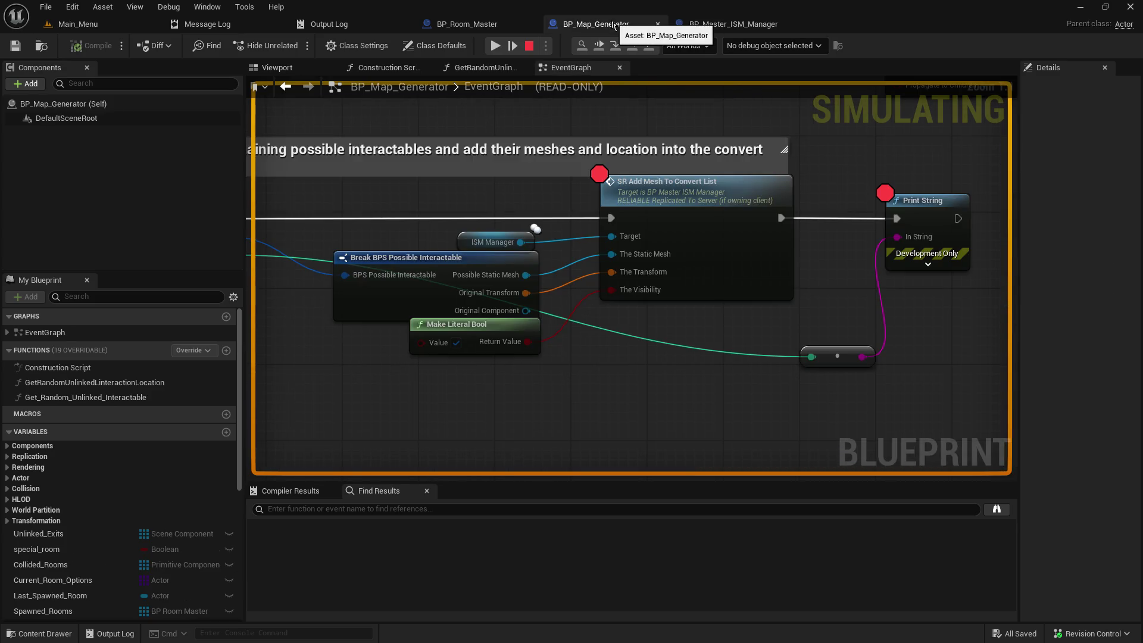
{"action": "left_click", "coordinate": [688, 25]}
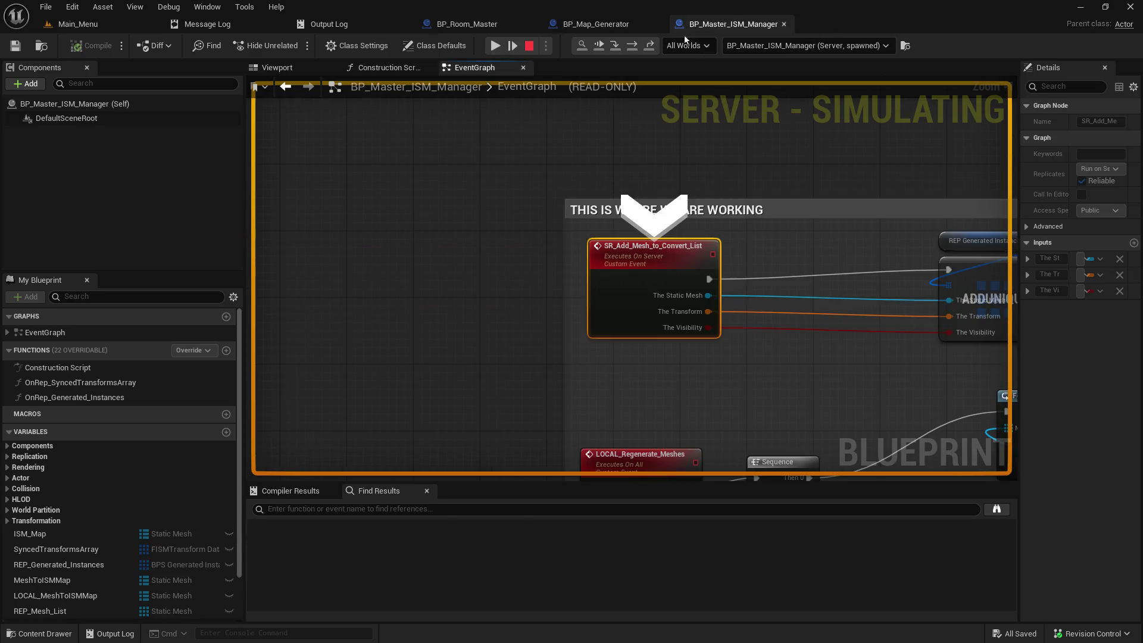
{"action": "mouse_move", "coordinate": [708, 304]}
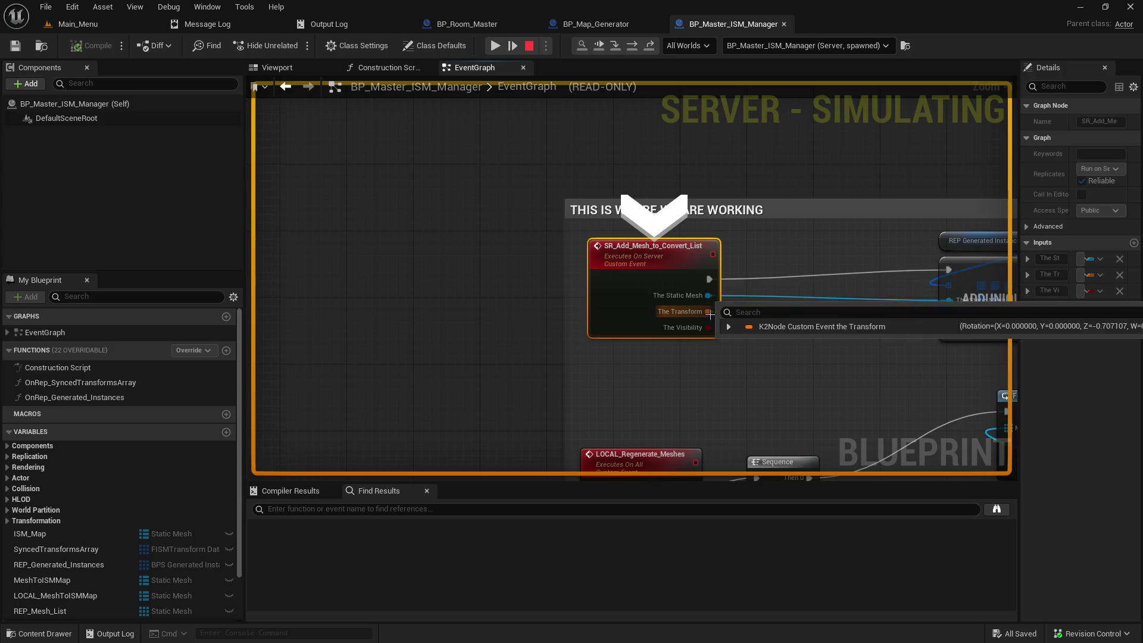
Step: Step through ADDUNIQUE until execution returns to BP_Map_Generator's Print String breakpoint
{"action": "left_click_drag", "start_coordinate": [715, 156], "coordinate": [481, 109]}
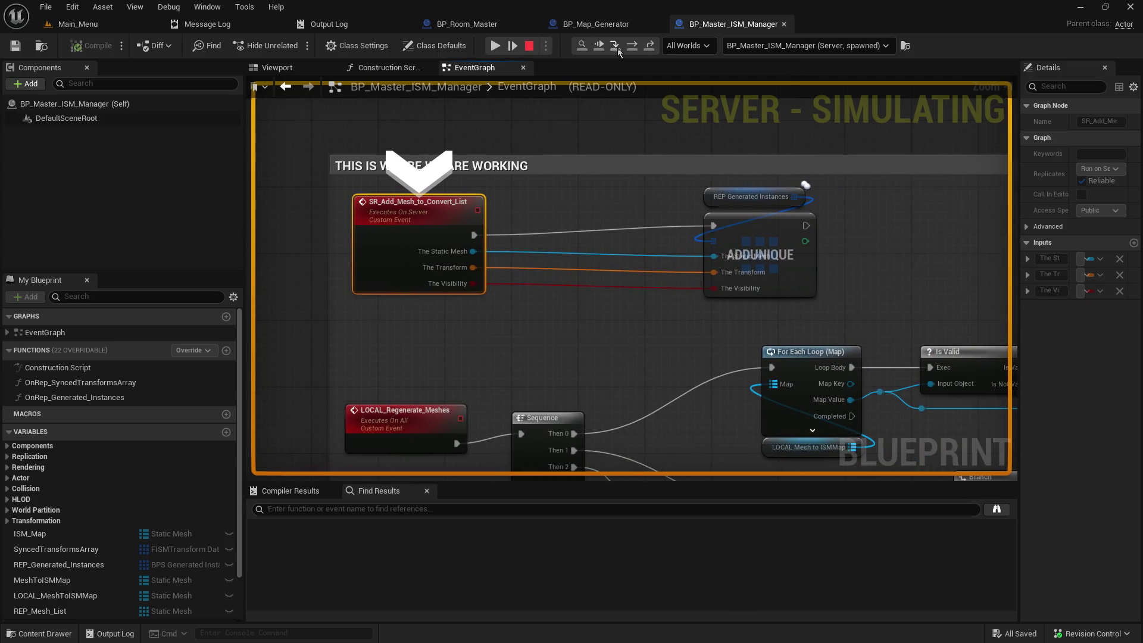
{"action": "left_click", "coordinate": [617, 49]}
{"action": "mouse_move", "coordinate": [529, 252]}
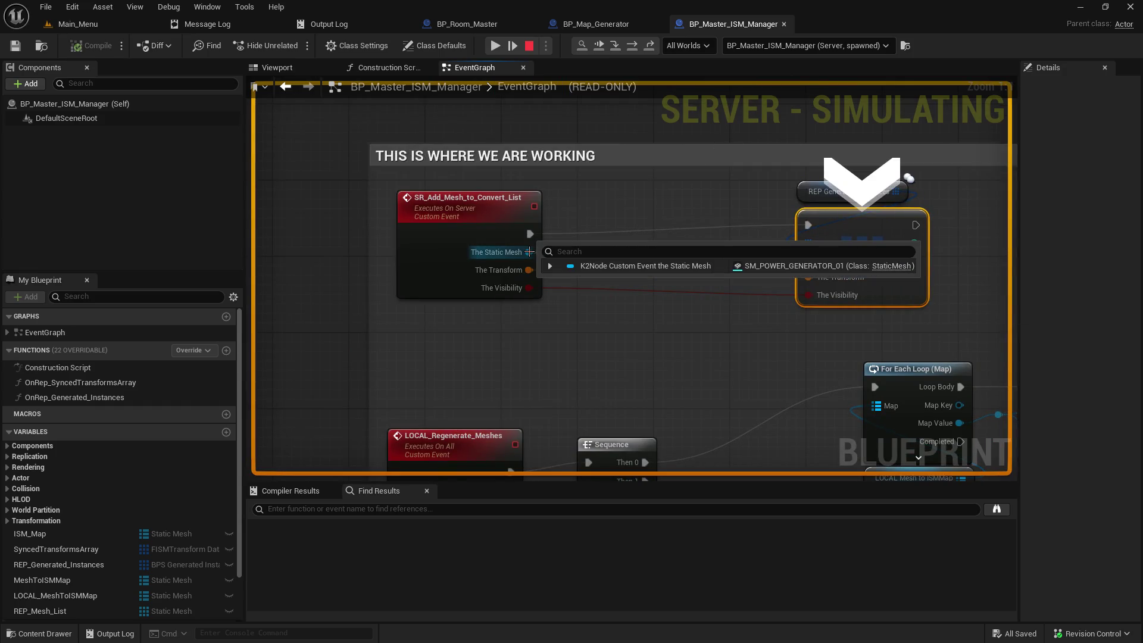
{"action": "left_click", "coordinate": [618, 47]}
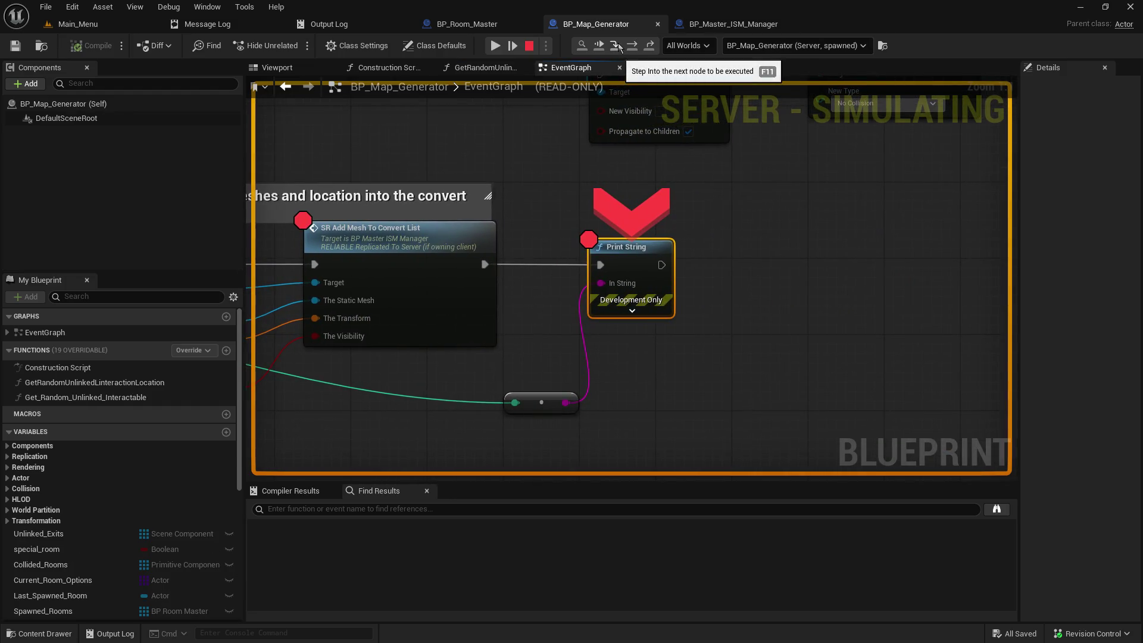
Step: Inspect debug values on the Break BPS Possible Interactable, For Each Loop and mesh call nodes
{"action": "mouse_move", "coordinate": [490, 289]}
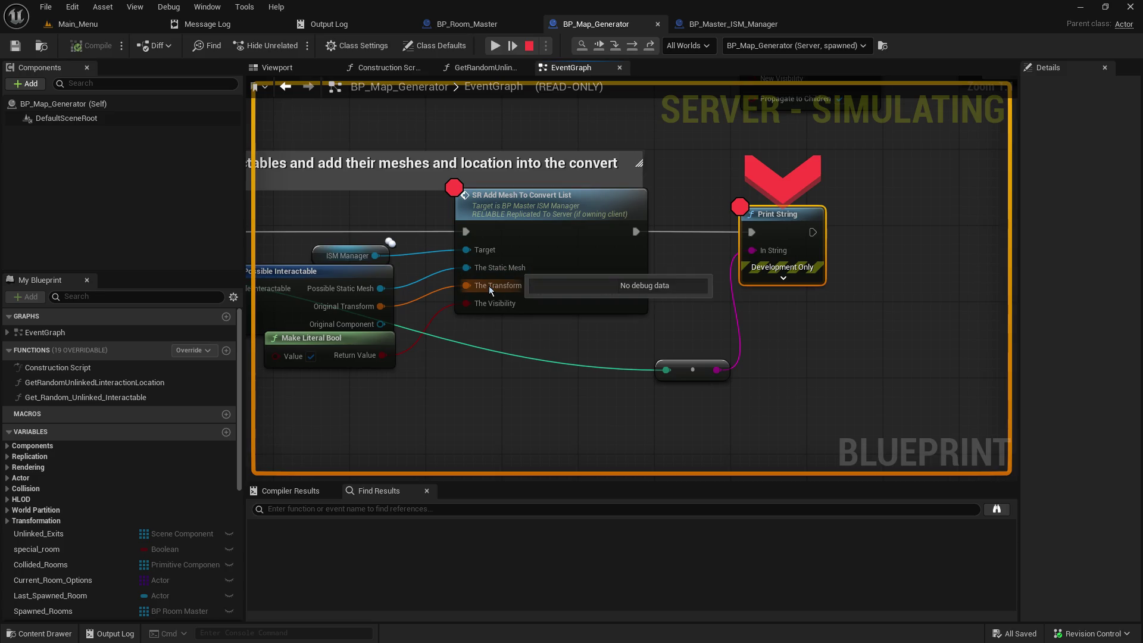
{"action": "left_click_drag", "start_coordinate": [477, 309], "coordinate": [643, 323]}
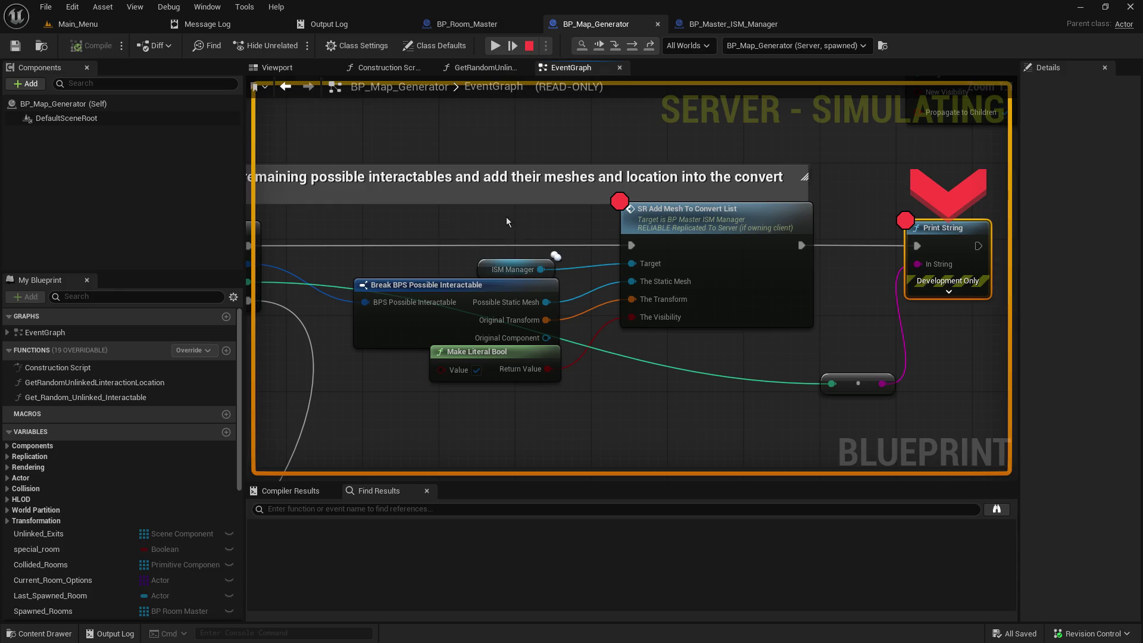
{"action": "left_click_drag", "start_coordinate": [507, 222], "coordinate": [775, 207]}
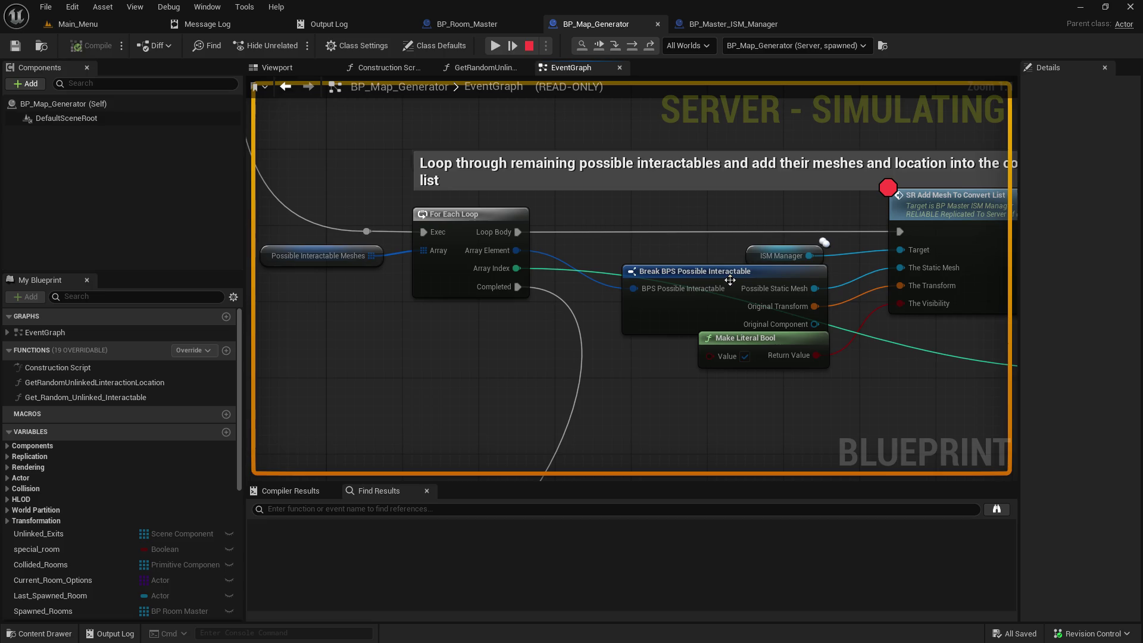
{"action": "left_click_drag", "start_coordinate": [843, 242], "coordinate": [698, 236]}
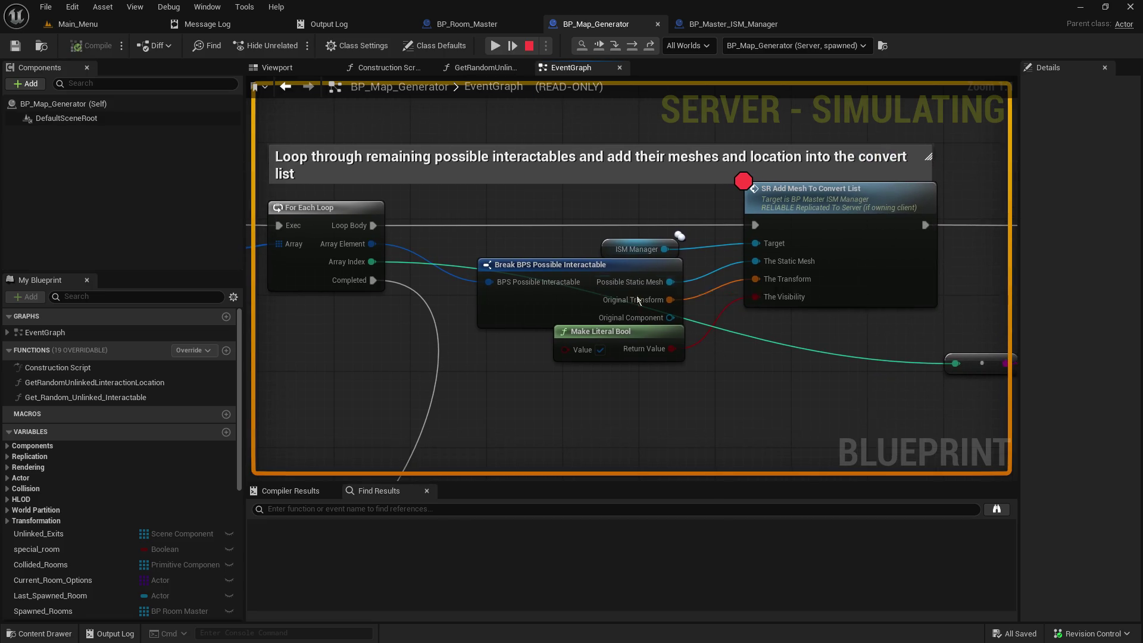
{"action": "mouse_move", "coordinate": [658, 288]}
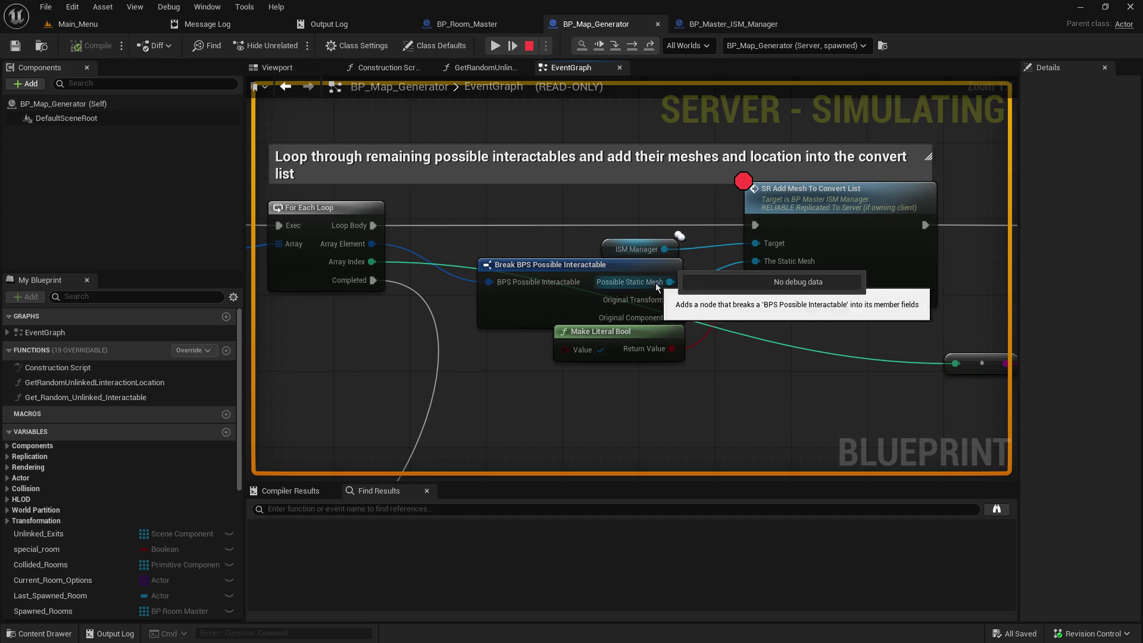
{"action": "left_click_drag", "start_coordinate": [797, 219], "coordinate": [574, 241]}
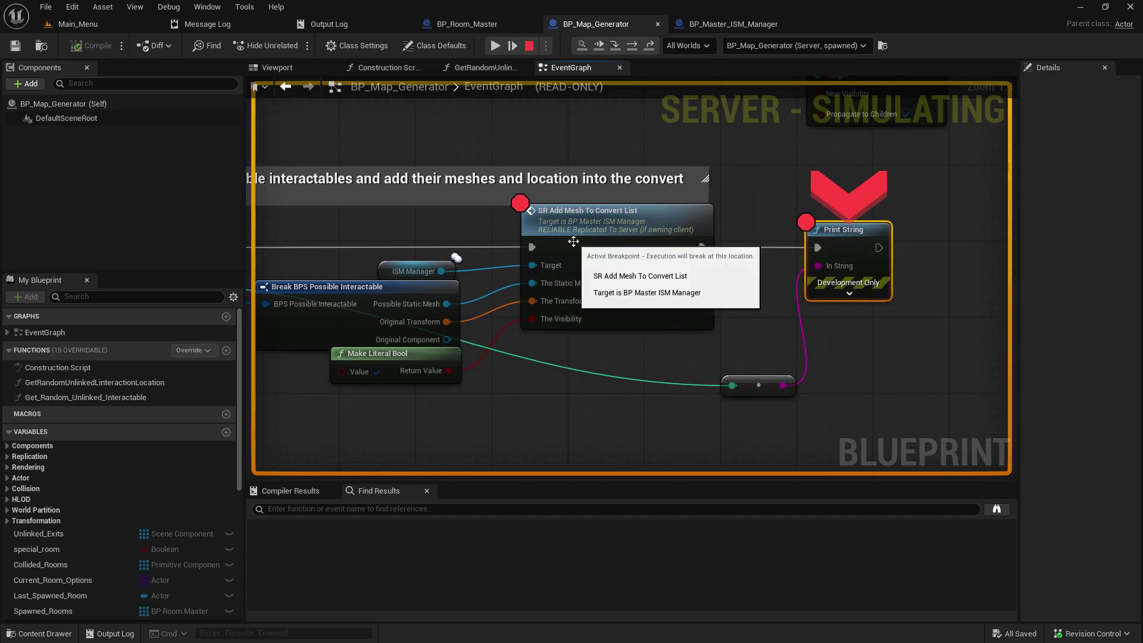
{"action": "mouse_move", "coordinate": [553, 324]}
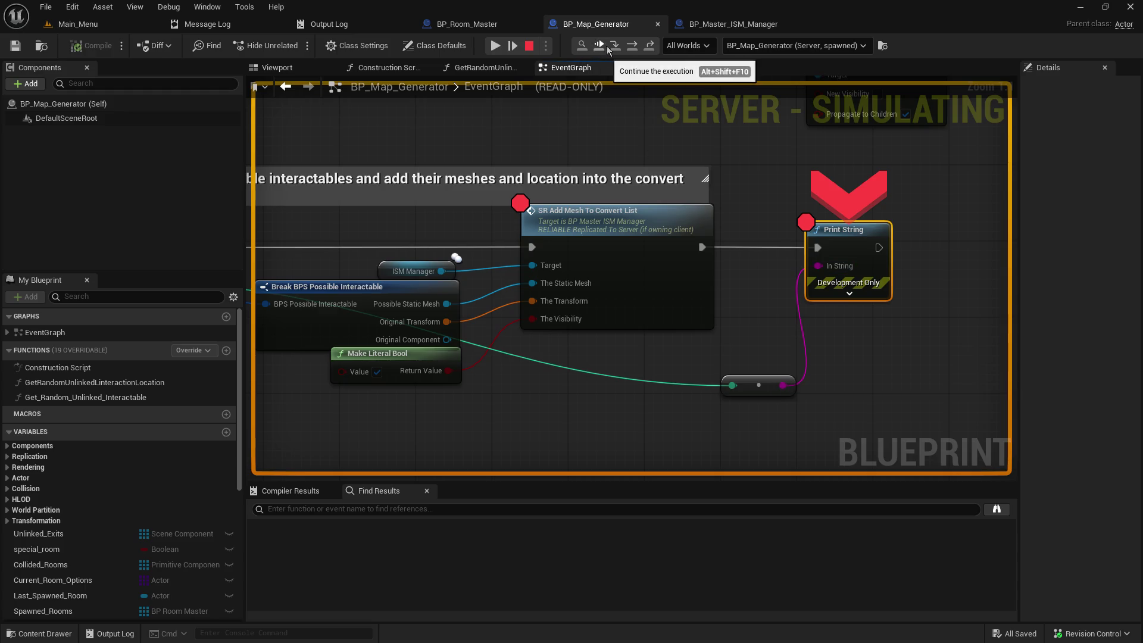
Step: Resume, step through the ForEachLoop macro into the add-mesh event, then resume play
{"action": "left_click", "coordinate": [495, 47]}
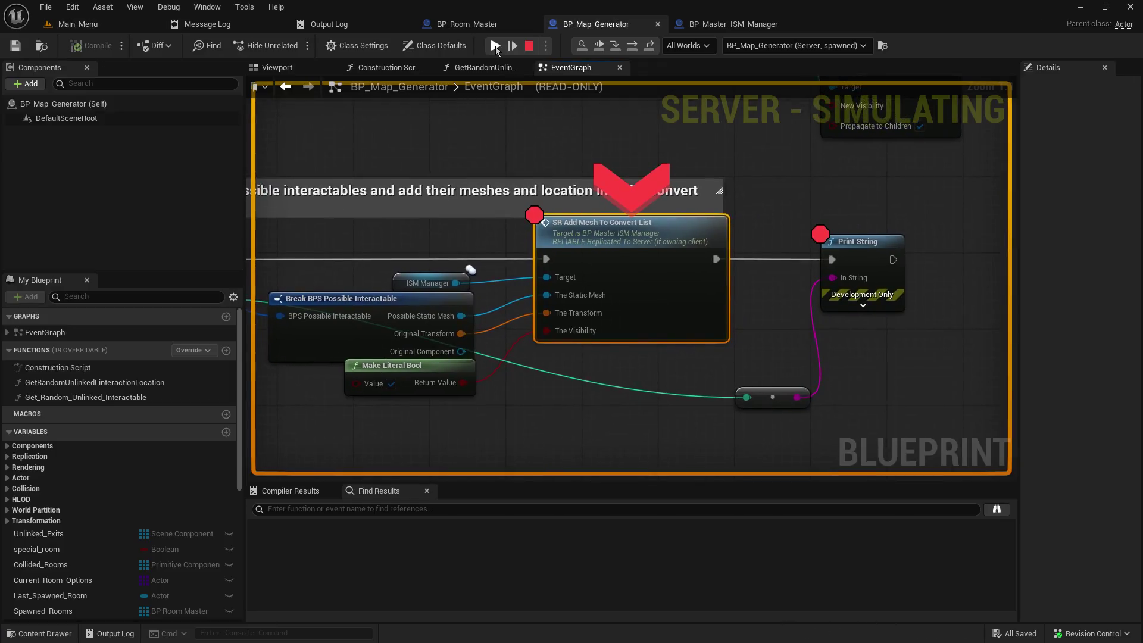
{"action": "left_click", "coordinate": [495, 47]}
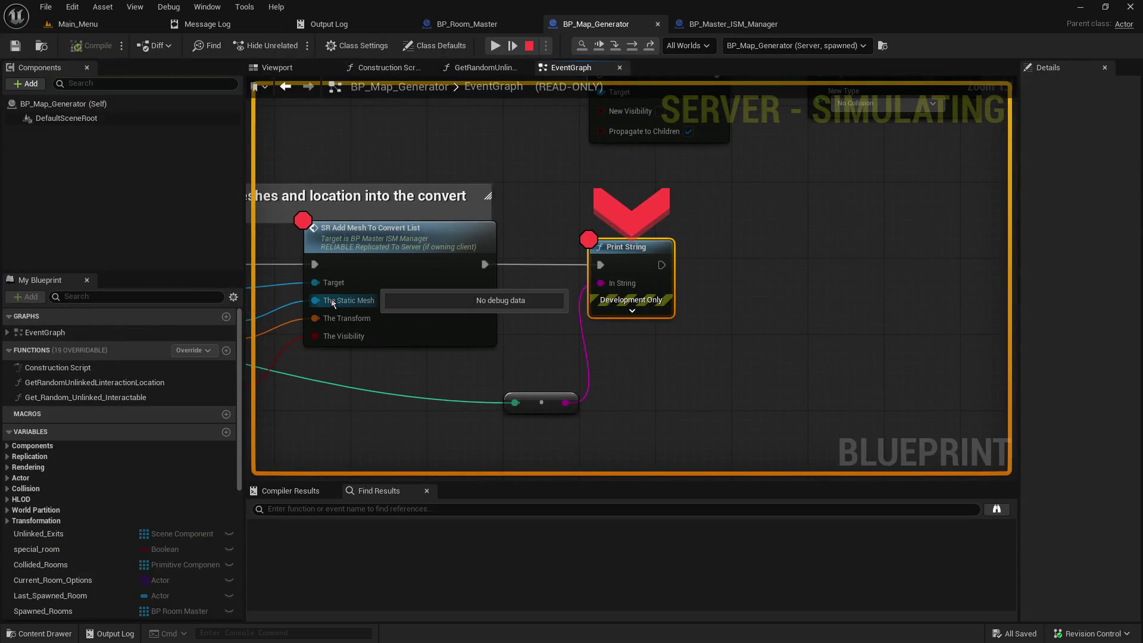
{"action": "left_click", "coordinate": [609, 50]}
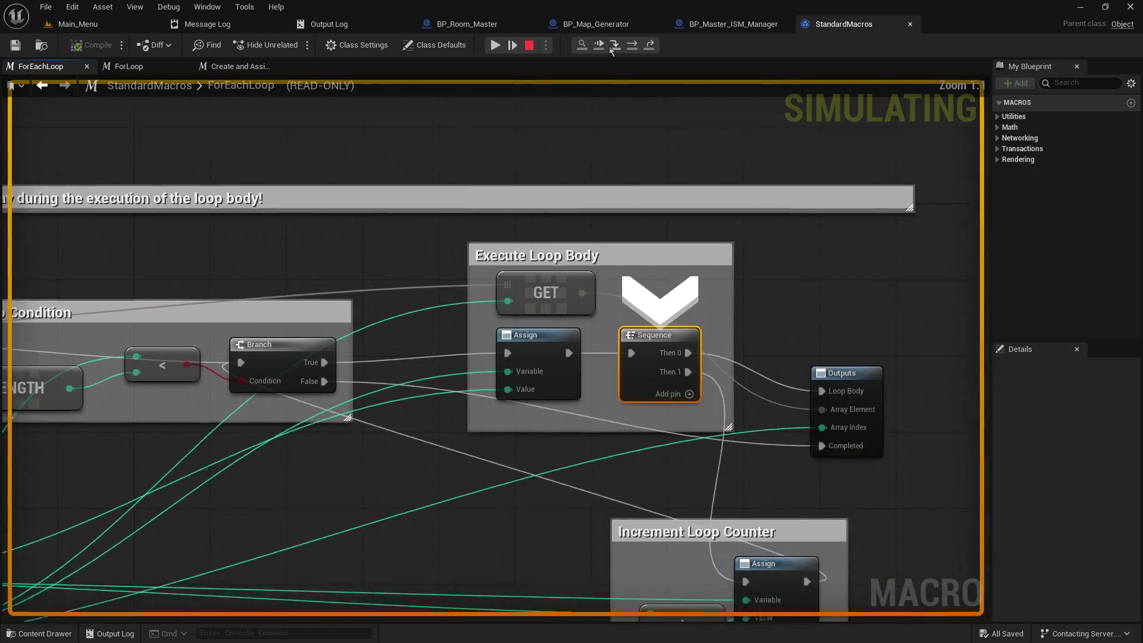
{"action": "left_click", "coordinate": [651, 47]}
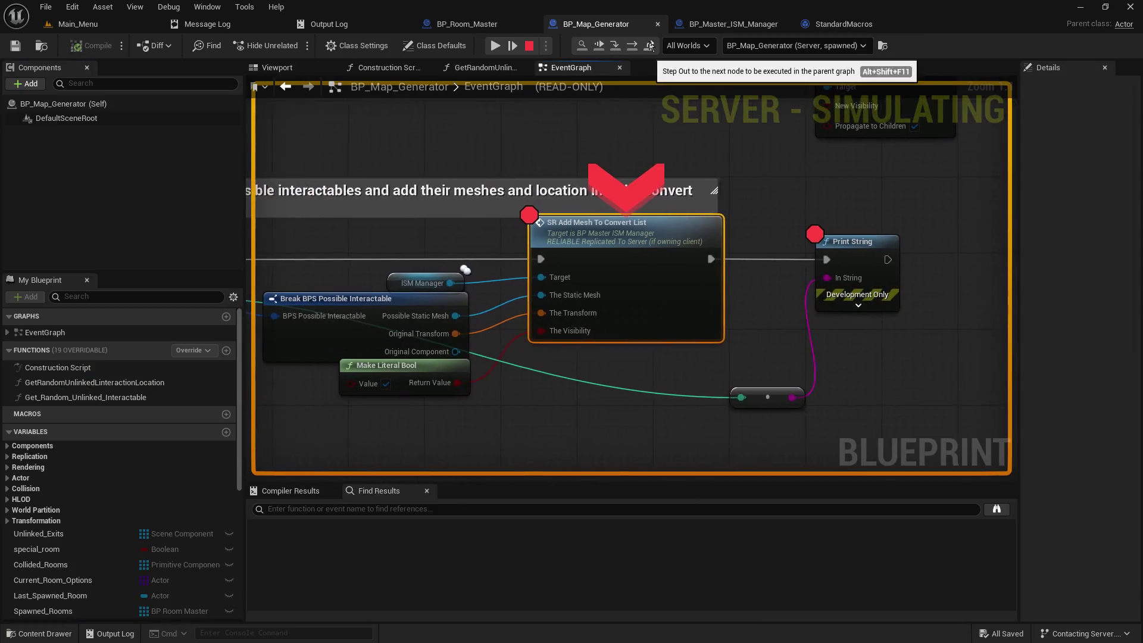
{"action": "left_click", "coordinate": [616, 47]}
{"action": "mouse_move", "coordinate": [686, 295]}
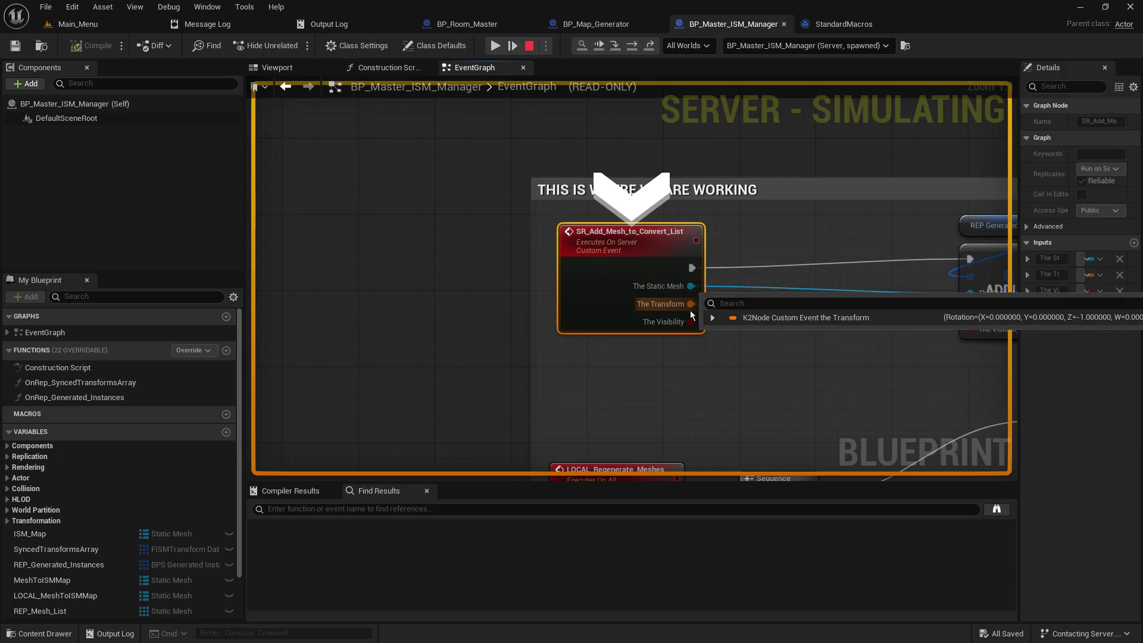
{"action": "left_click", "coordinate": [496, 46]}
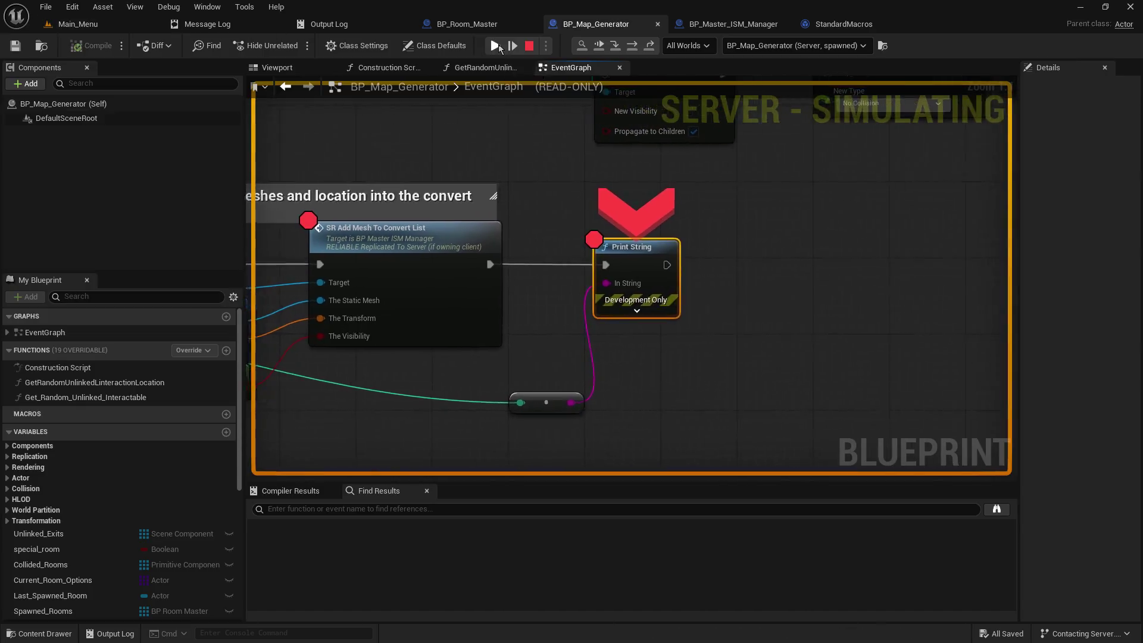
{"action": "left_click", "coordinate": [497, 46]}
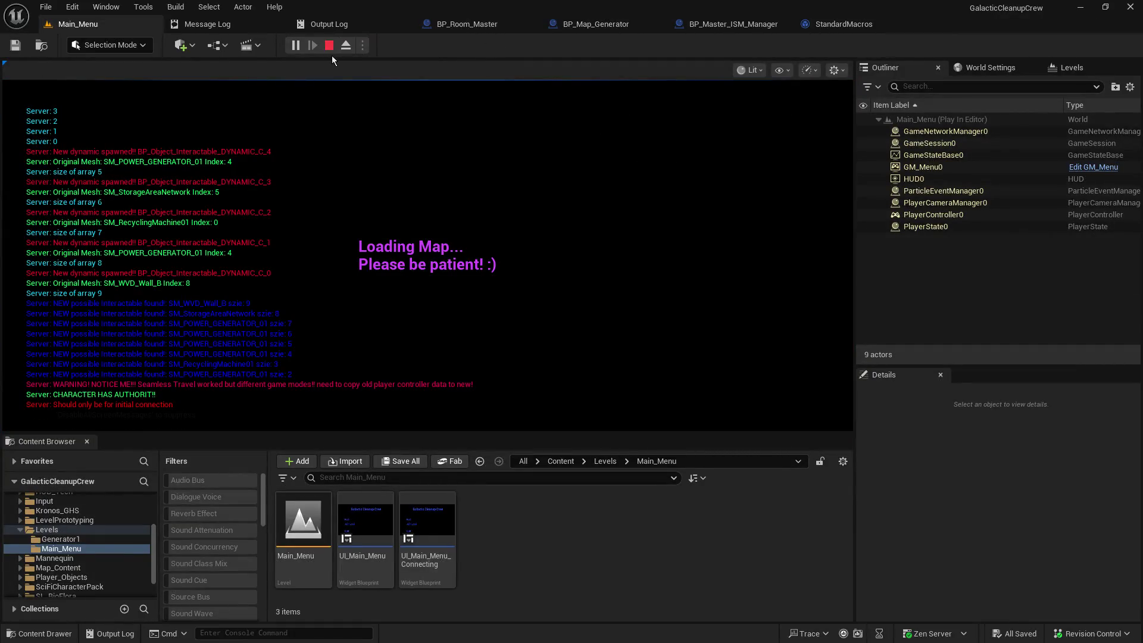
Step: Walk through the corridors and up the stairs, then stop the play session with Esc
{"action": "left_click", "coordinate": [437, 208]}
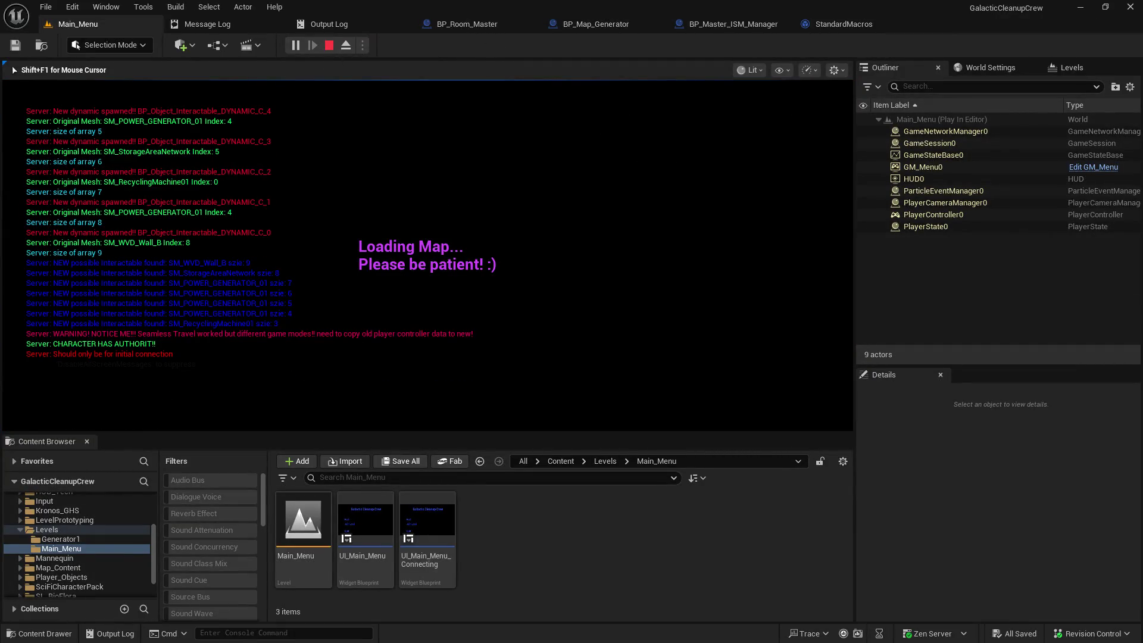
{"action": "key", "text": "w"}
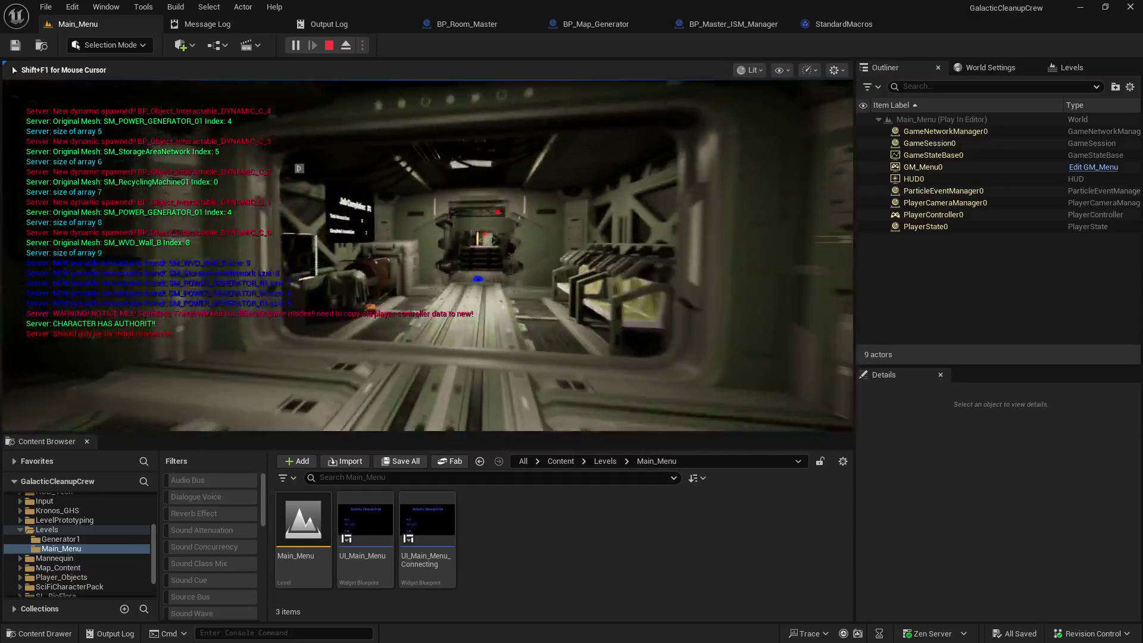
{"action": "key", "text": "w"}
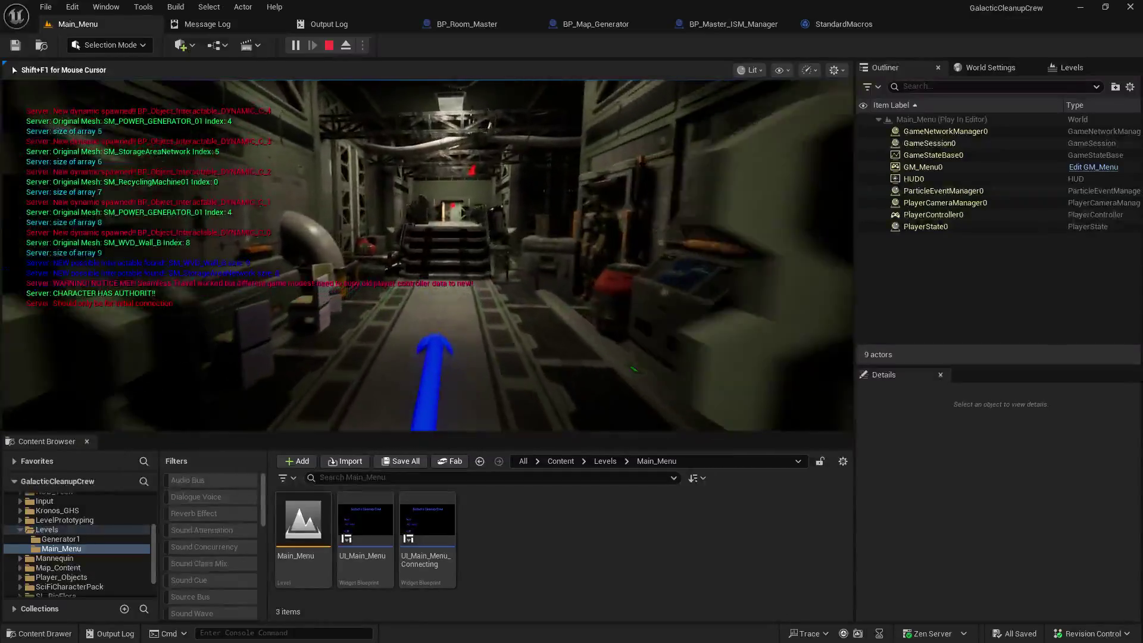
{"action": "key", "text": "w"}
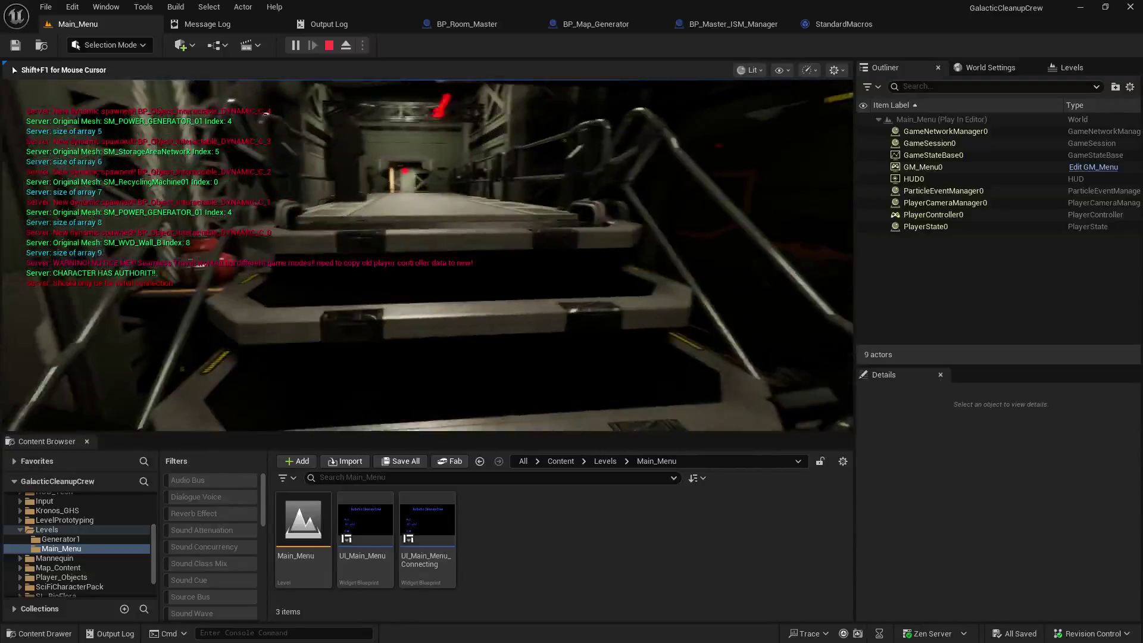
{"action": "key", "text": "w"}
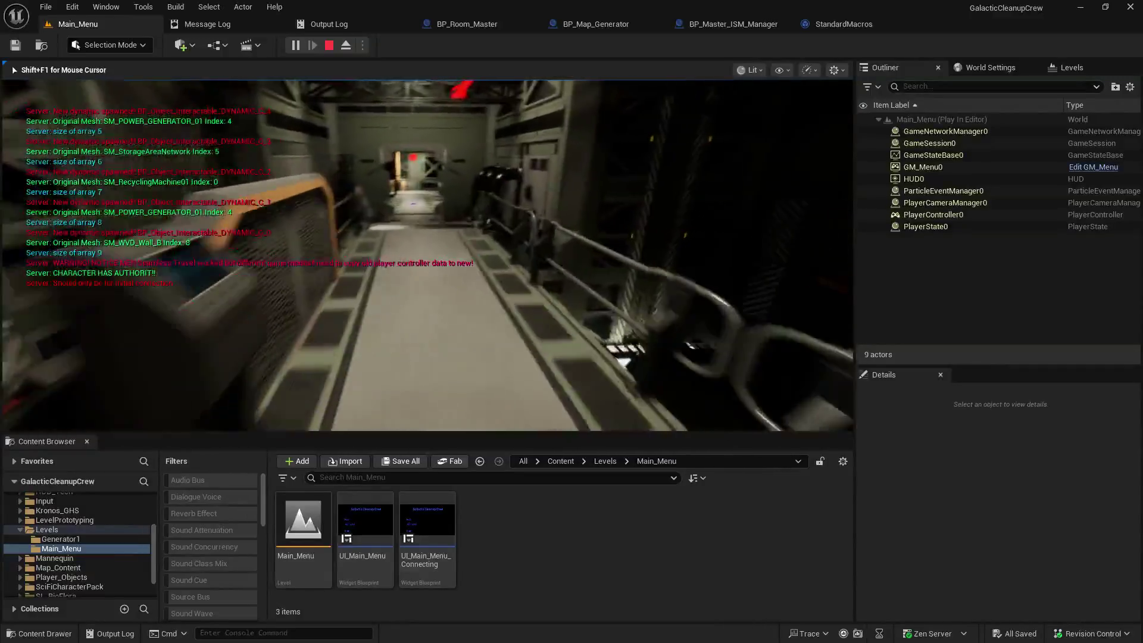
{"action": "key", "text": "w"}
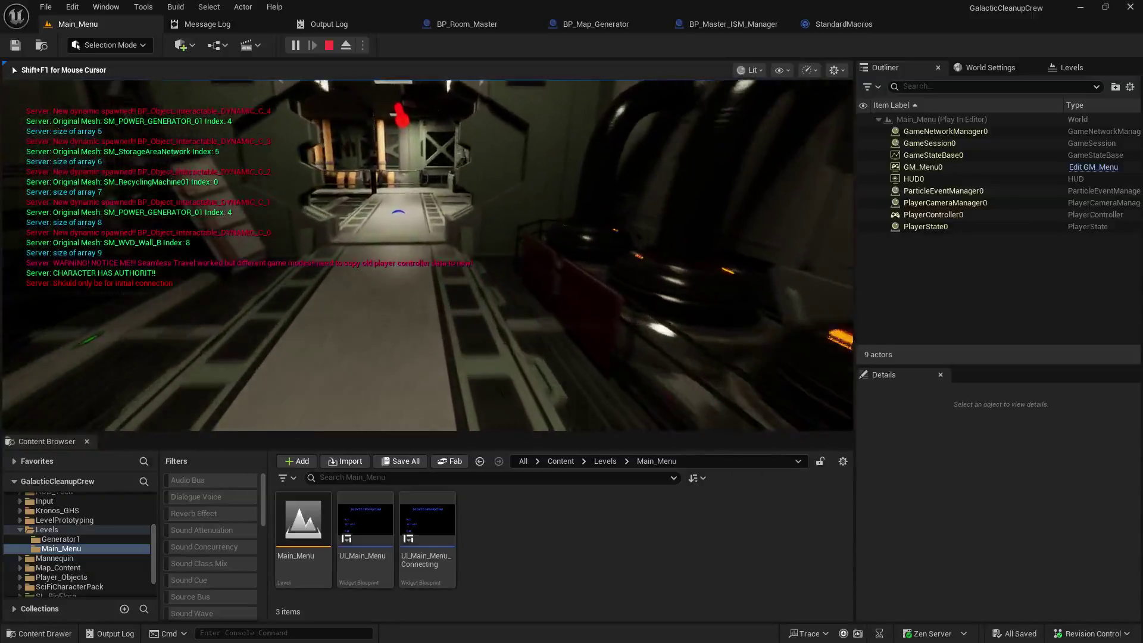
{"action": "key", "text": "w"}
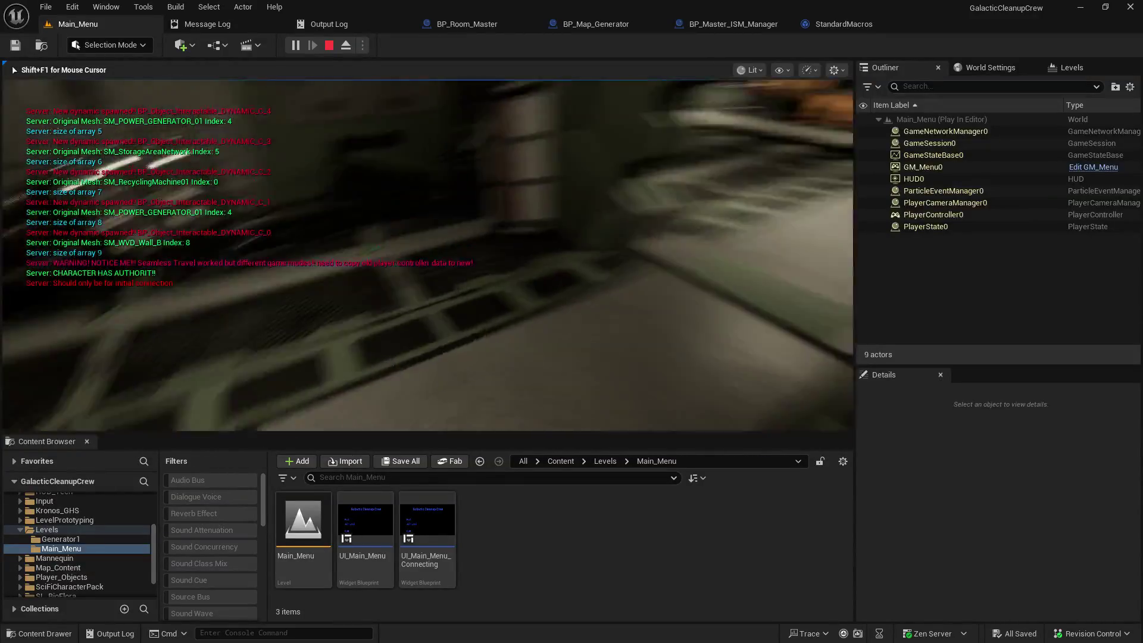
{"action": "key", "text": "w"}
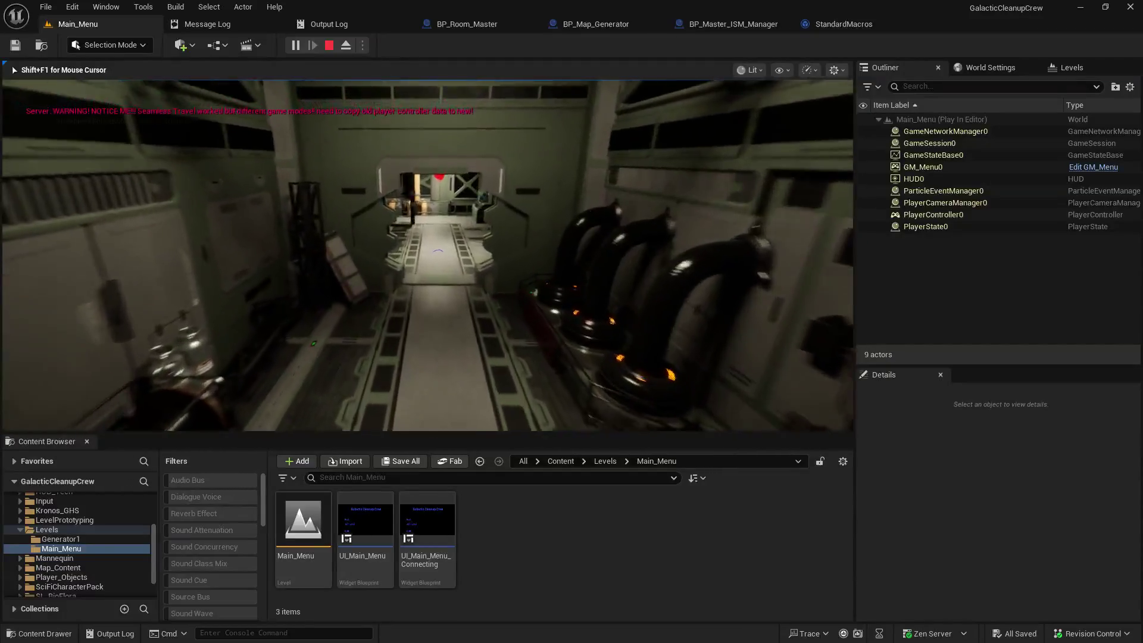
{"action": "key", "text": "Escape"}
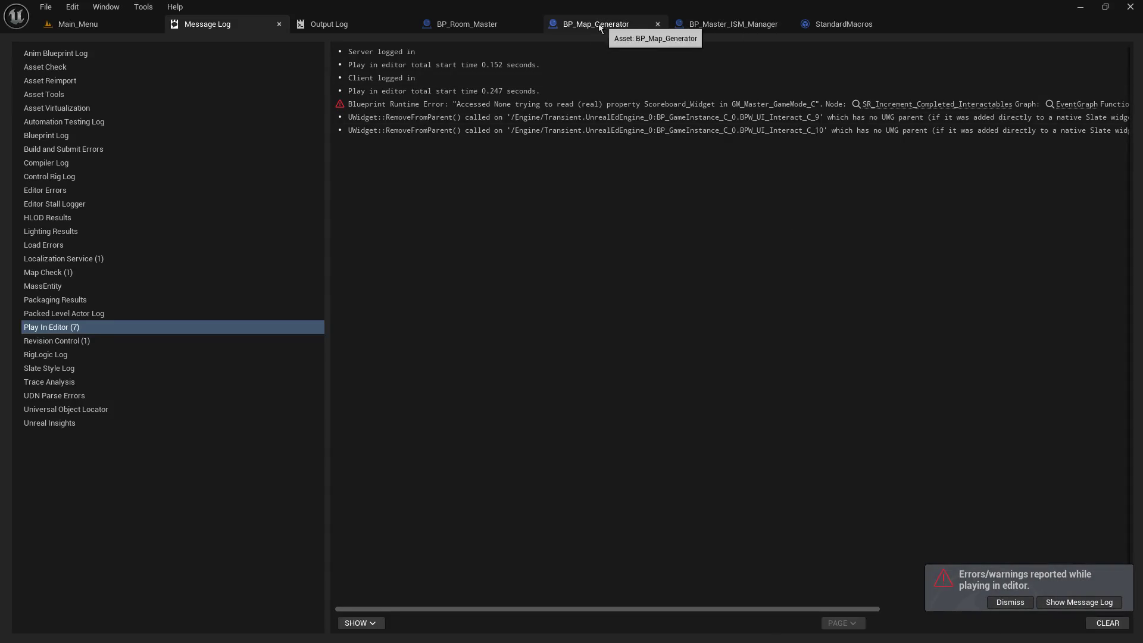
Step: Host a new play session from Main_Menu and use the console to travel to the next map
{"action": "left_click", "coordinate": [61, 27]}
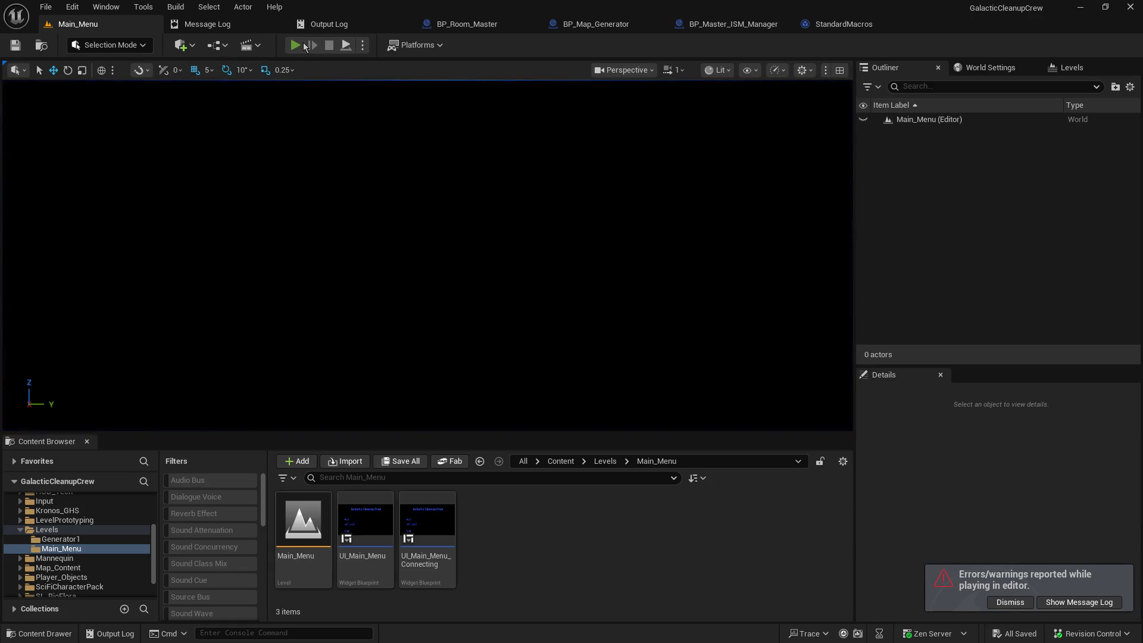
{"action": "left_click", "coordinate": [301, 46]}
{"action": "left_click", "coordinate": [99, 253]}
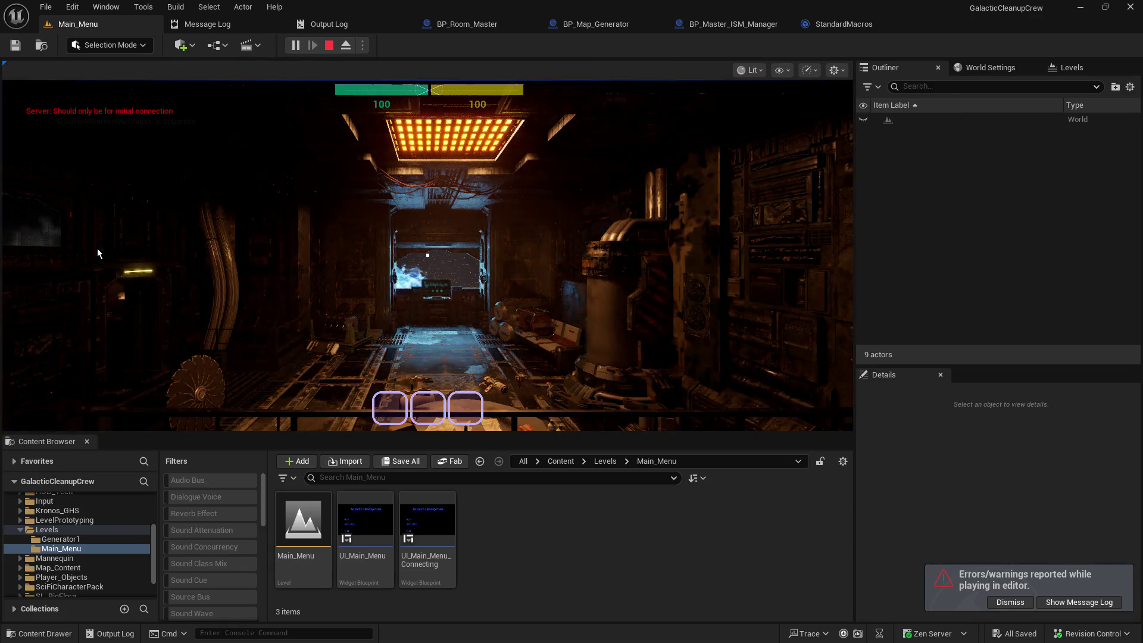
{"action": "key", "text": "w"}
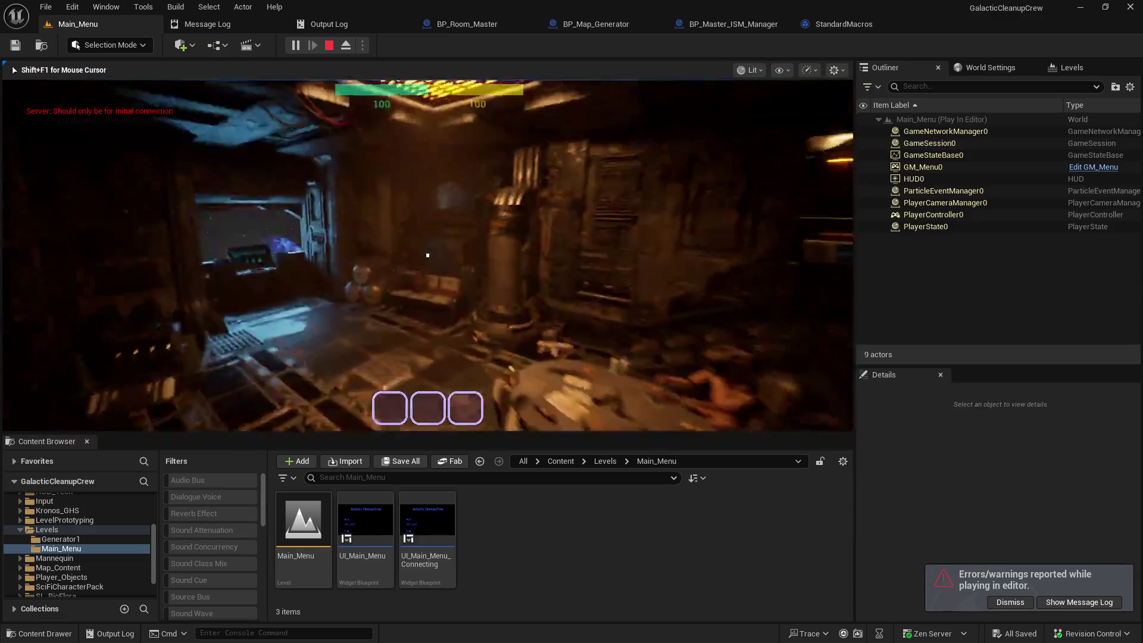
{"action": "key", "text": "w"}
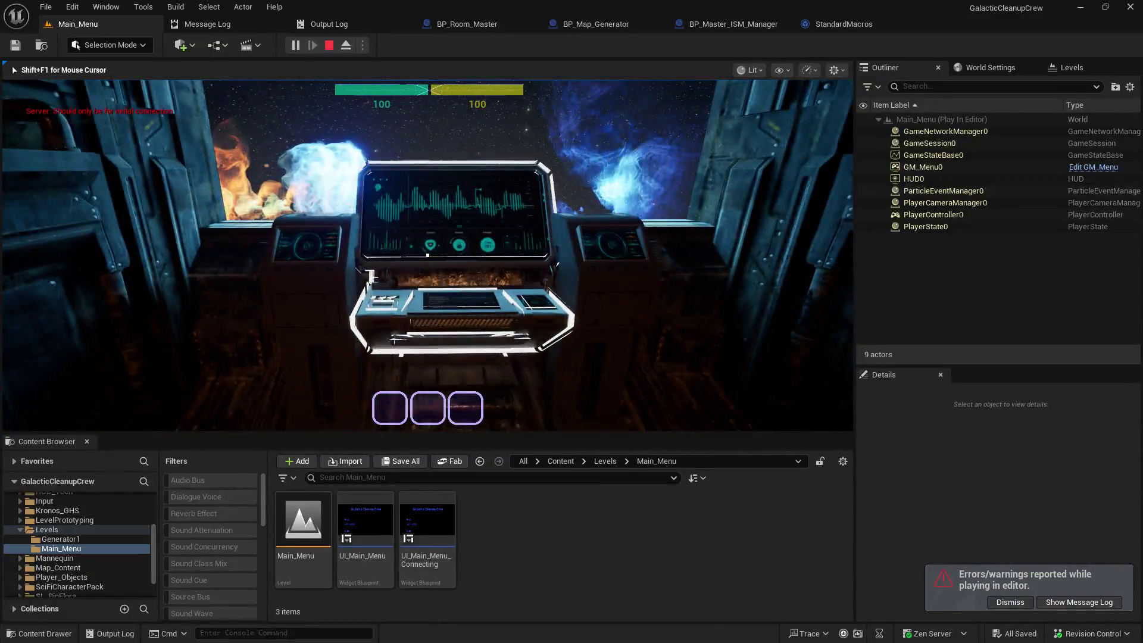
{"action": "key", "text": "e"}
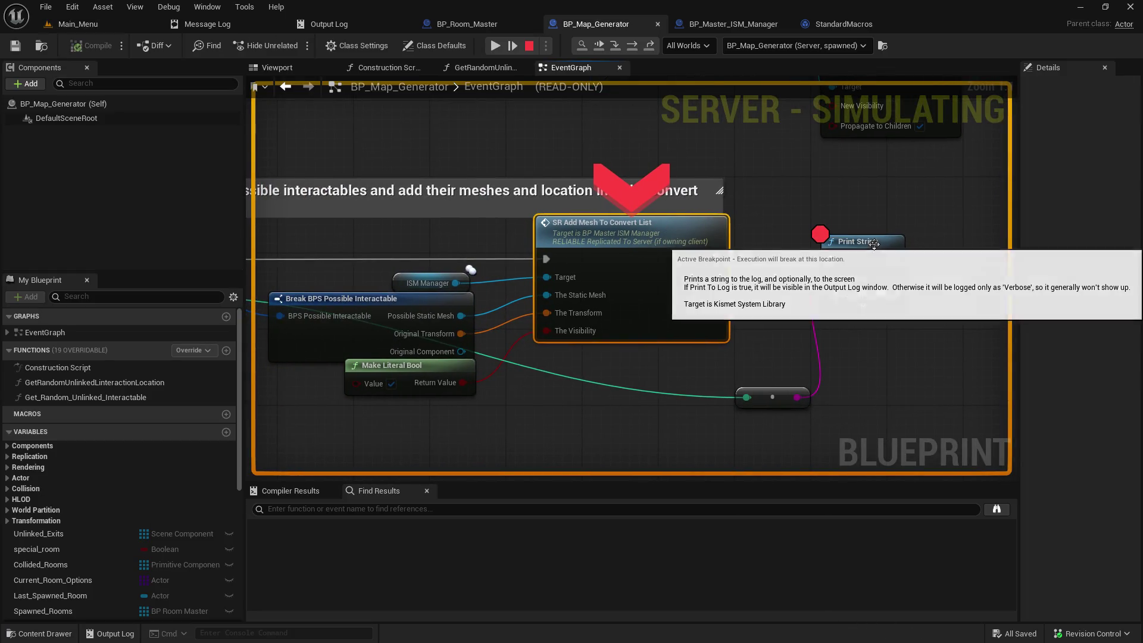
Step: Remove the Print String breakpoint with F9 and resume execution
{"action": "left_click", "coordinate": [854, 253]}
{"action": "key", "text": "F9"}
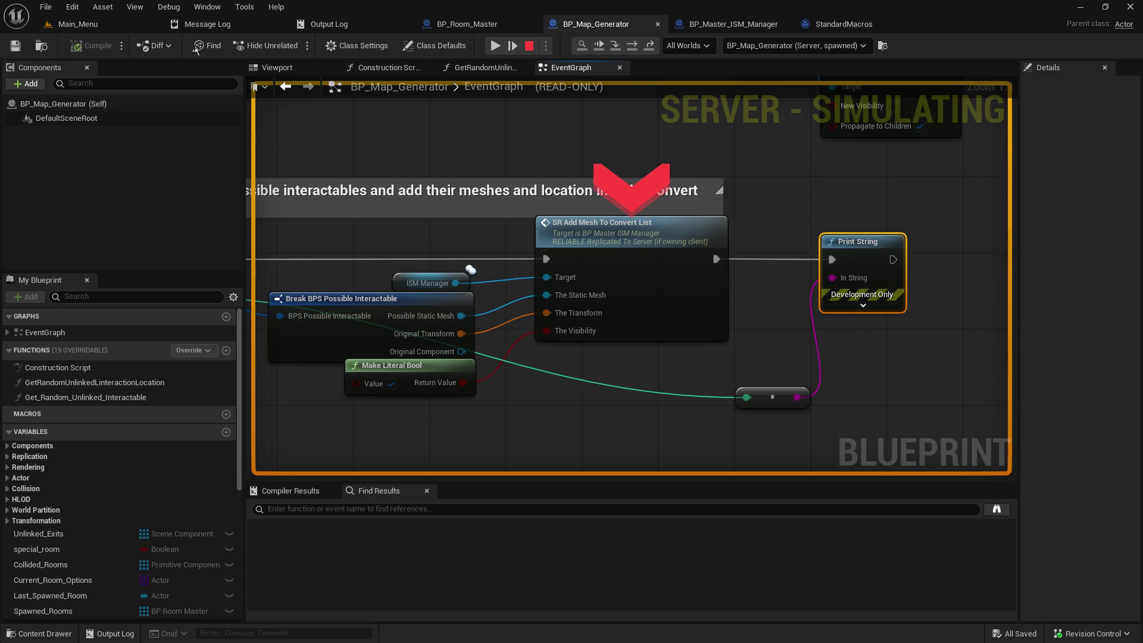
{"action": "left_click", "coordinate": [495, 46]}
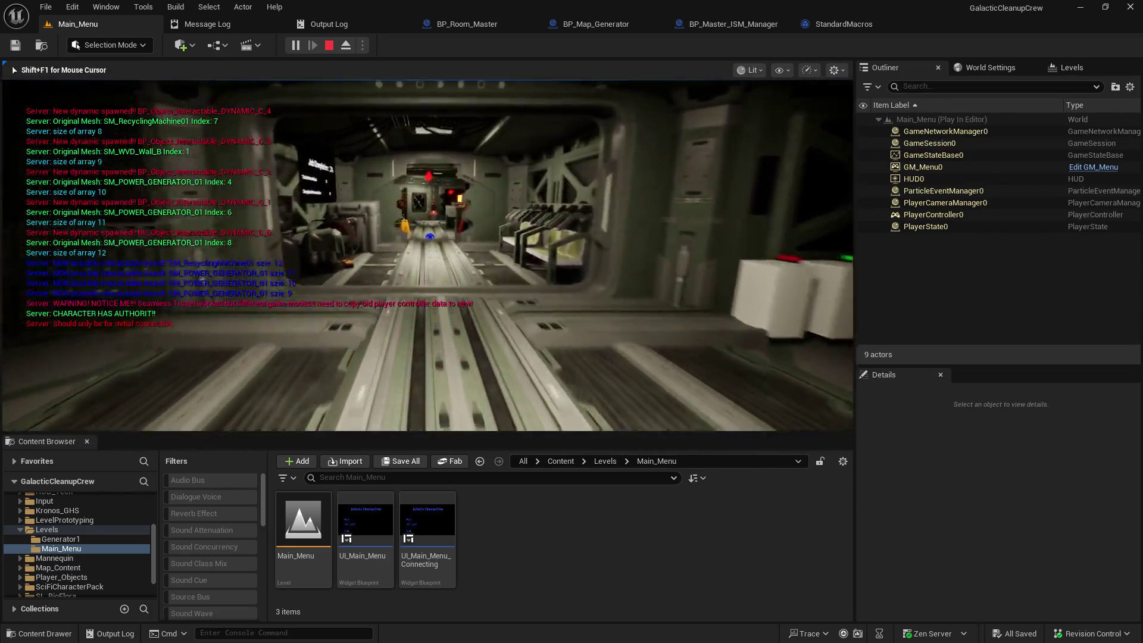
Step: Walk down the generator corridor, stop the session, and return to BP_Map_Generator's EventGraph
{"action": "key", "text": "w"}
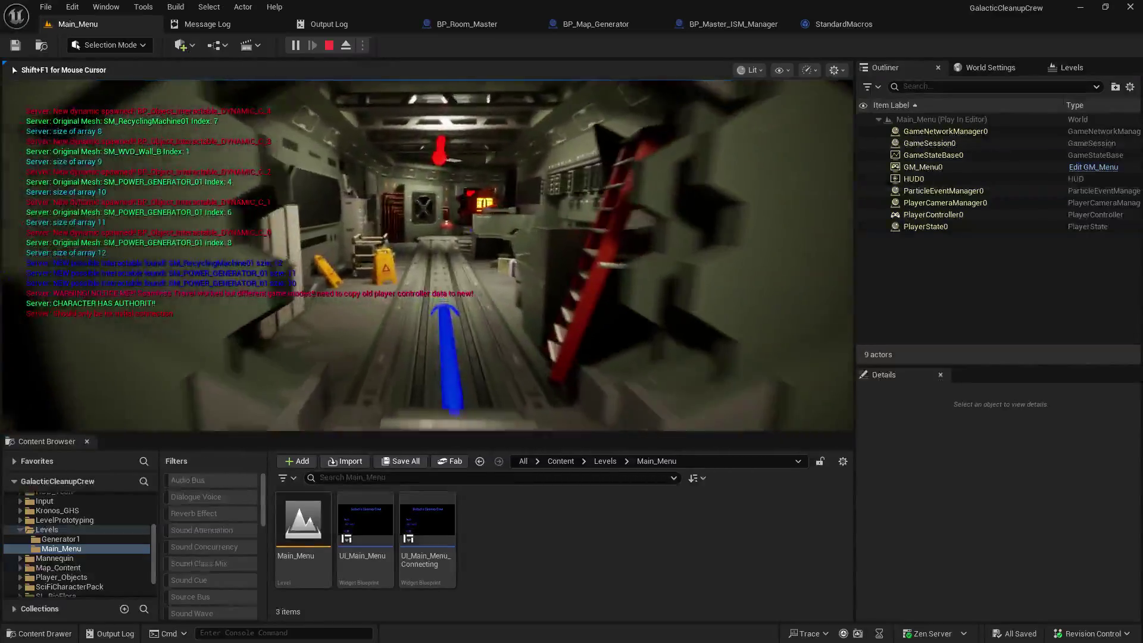
{"action": "key", "text": "w"}
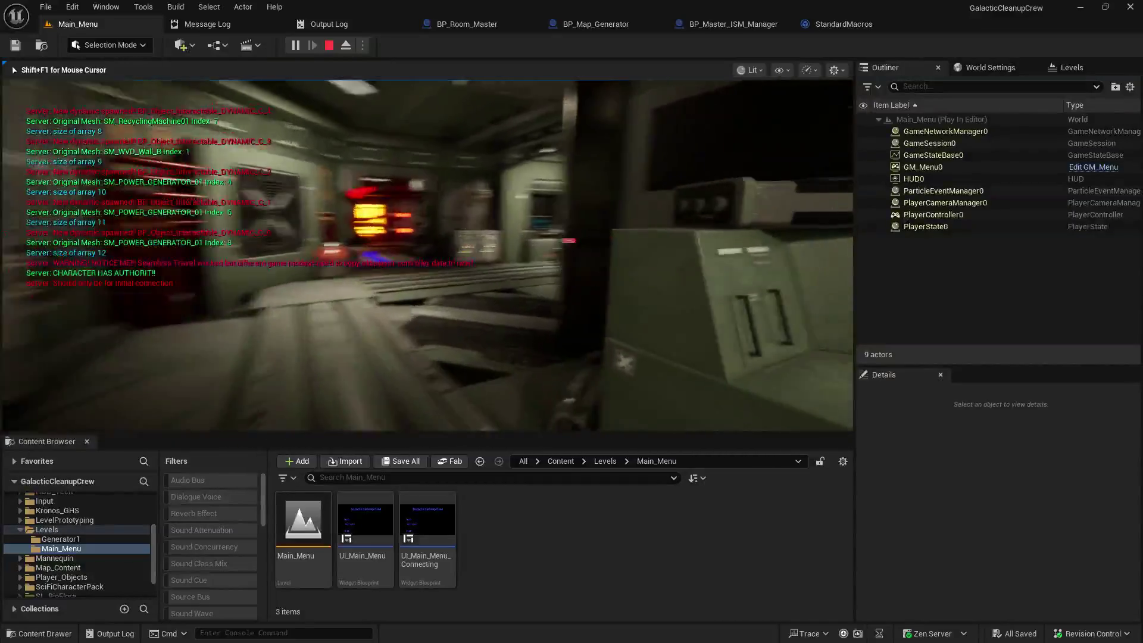
{"action": "key", "text": "w"}
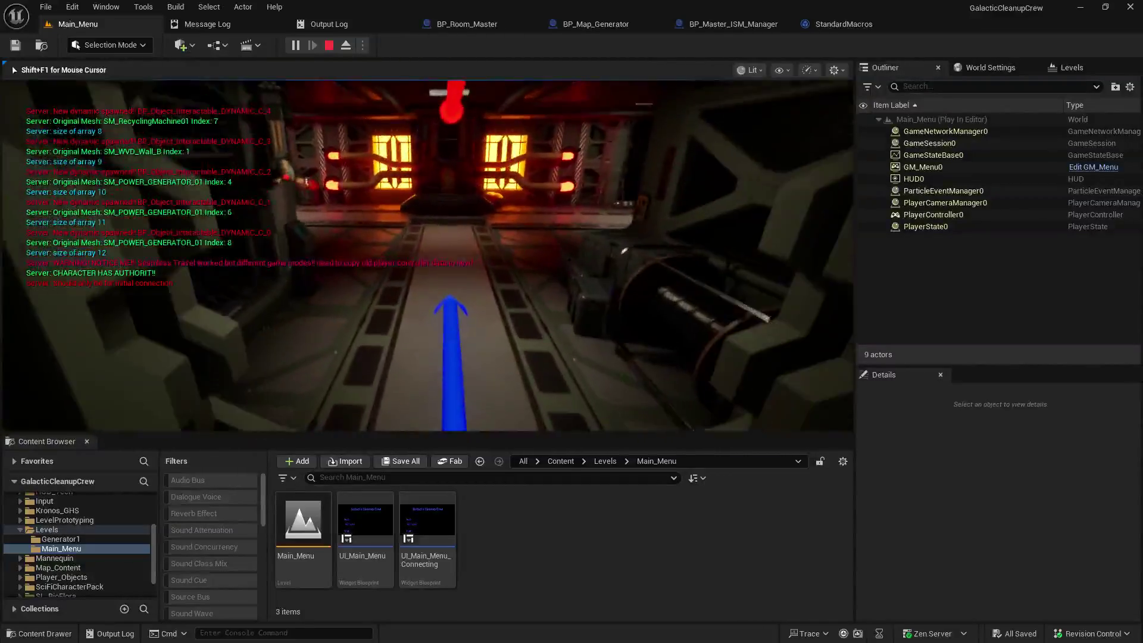
{"action": "key", "text": "w"}
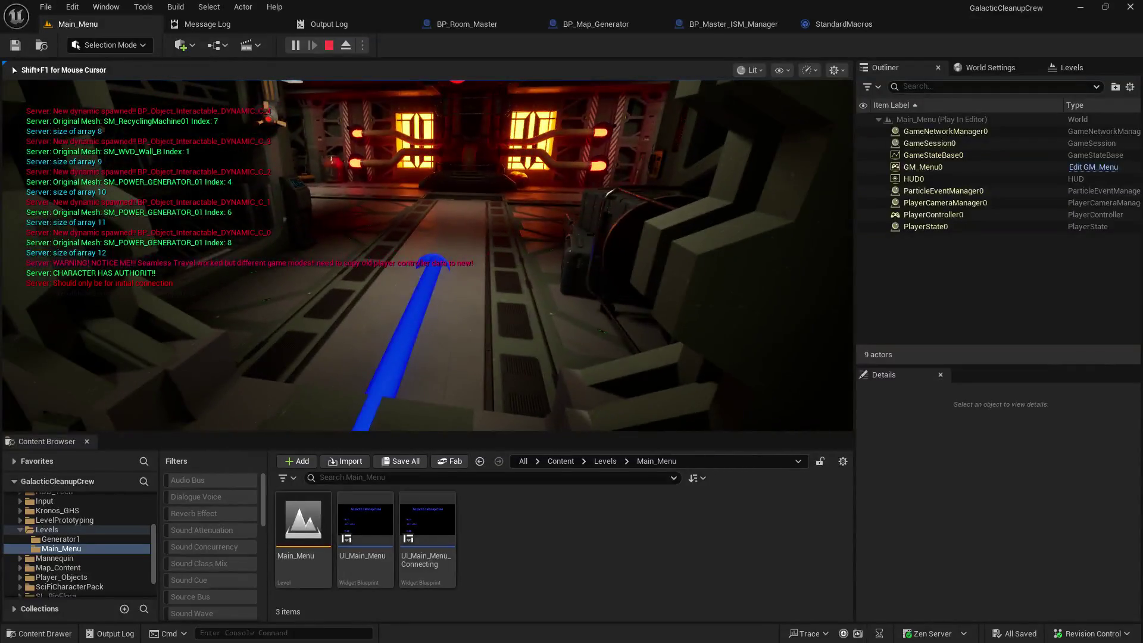
{"action": "key", "text": "w"}
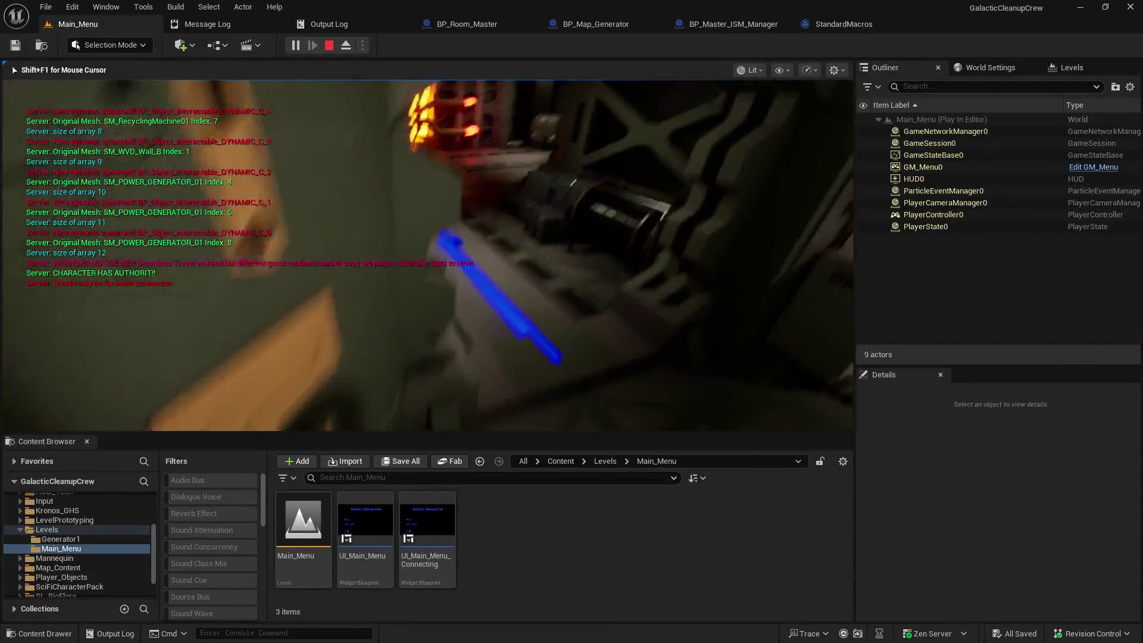
{"action": "key", "text": "w"}
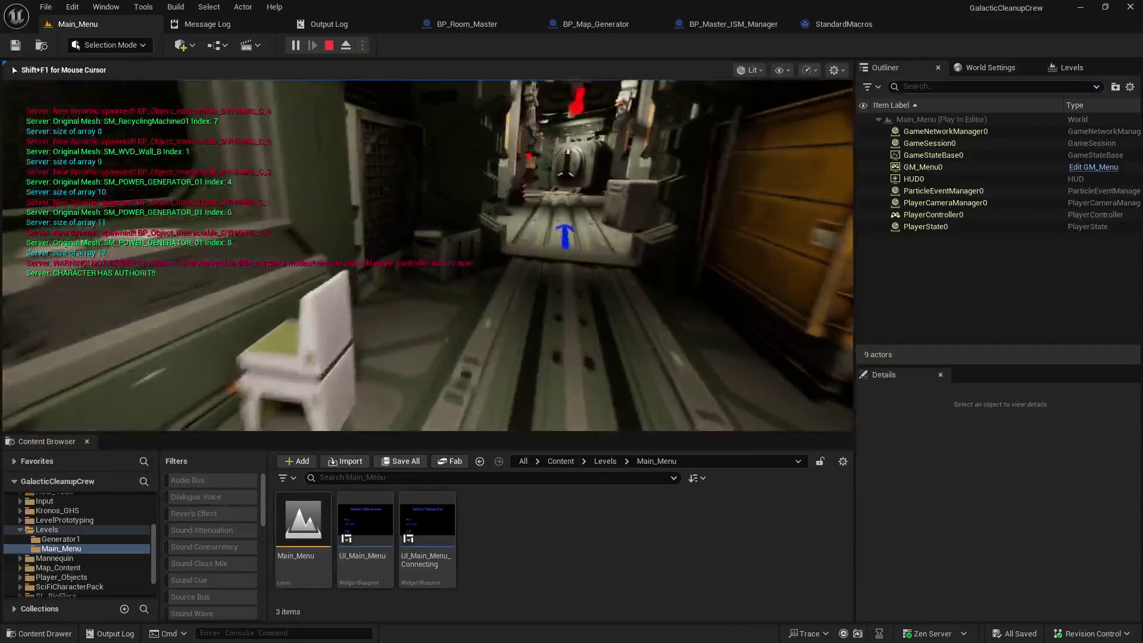
{"action": "key", "text": "w"}
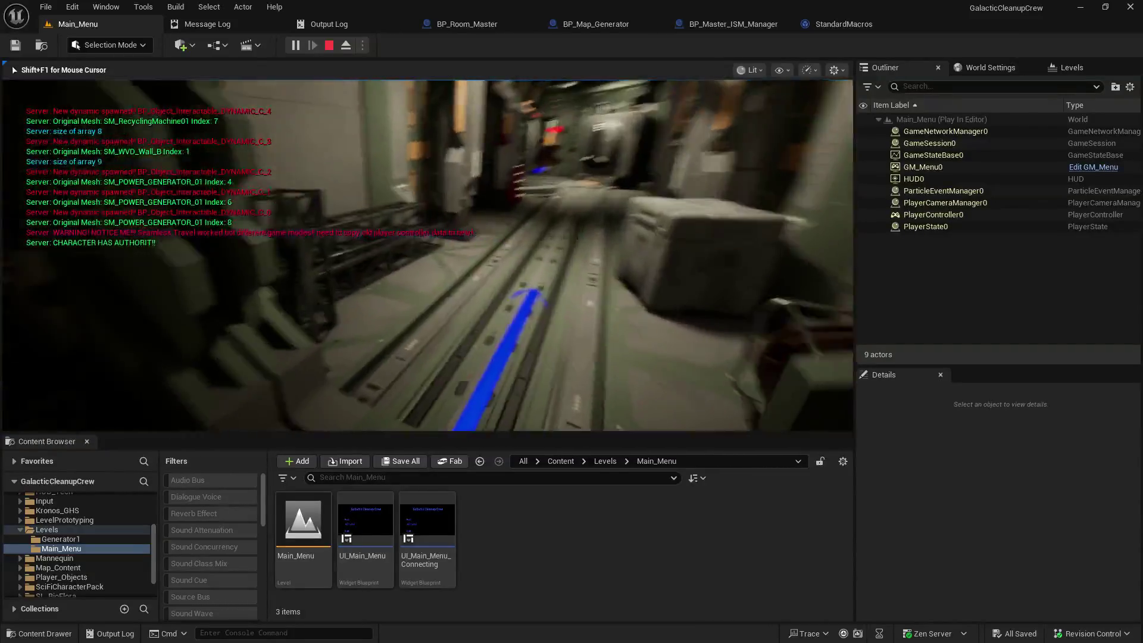
{"action": "key", "text": "Escape"}
{"action": "left_click", "coordinate": [617, 25]}
{"action": "scroll", "coordinate": [487, 297], "scroll_direction": "down", "scroll_amount": 5}
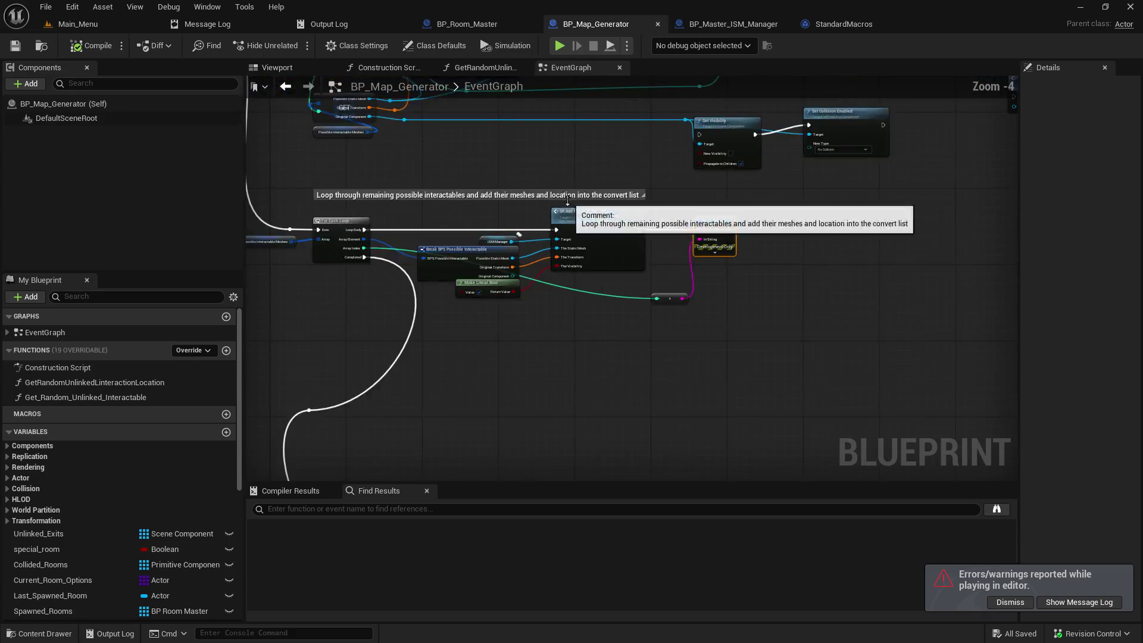
Step: Rewire the For Each Loop exec connection, save BP_Map_Generator, and play from Main_Menu
{"action": "left_click_drag", "start_coordinate": [487, 359], "coordinate": [590, 291]}
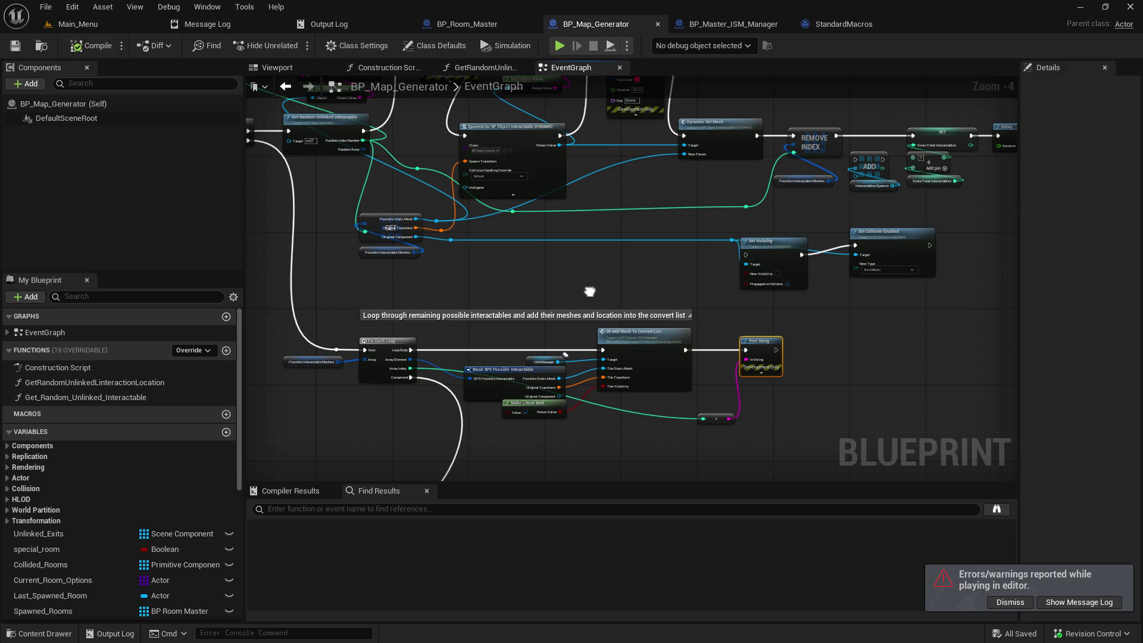
{"action": "left_click_drag", "start_coordinate": [590, 291], "coordinate": [481, 360]}
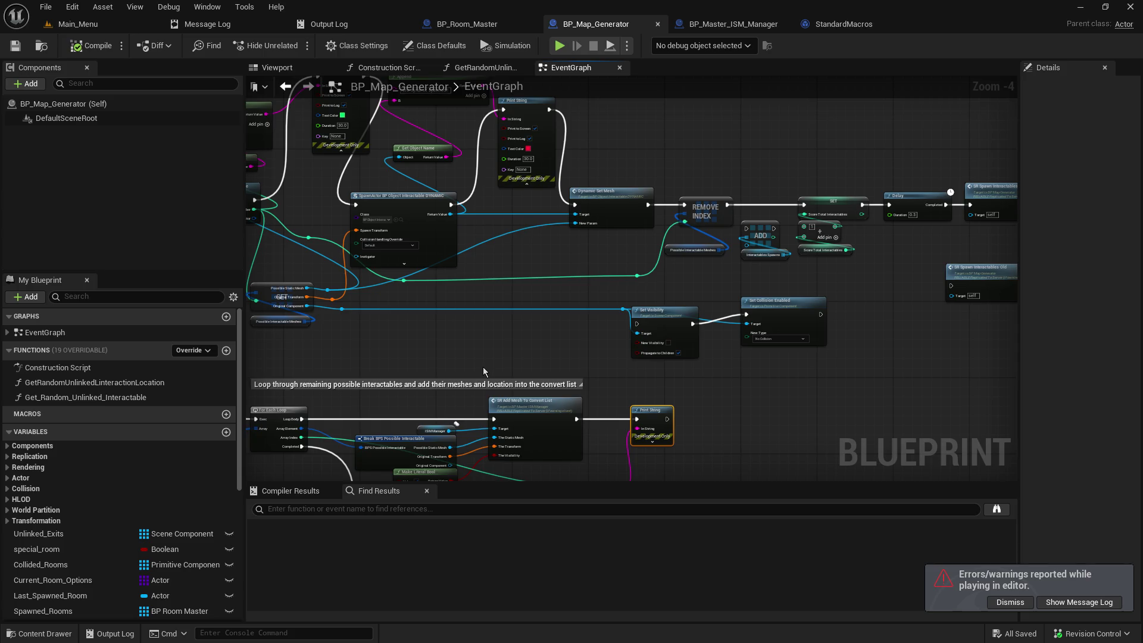
{"action": "mouse_move", "coordinate": [483, 372]}
{"action": "left_mouse_down"}
{"action": "mouse_move", "coordinate": [774, 255]}
{"action": "mouse_move", "coordinate": [842, 207]}
{"action": "left_mouse_up"}
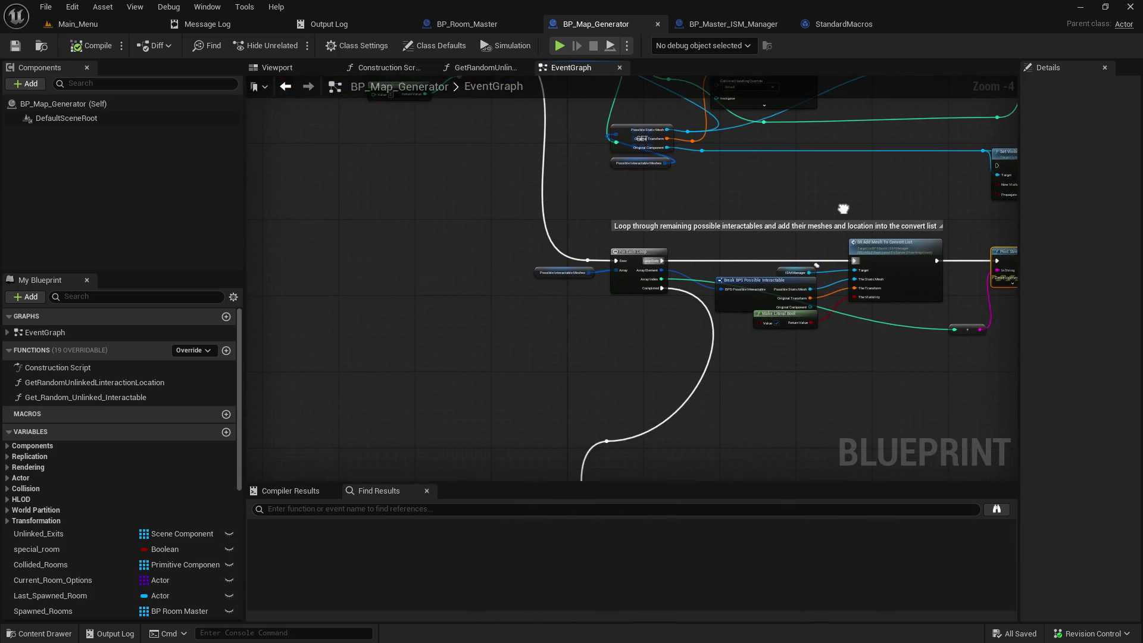
{"action": "mouse_move", "coordinate": [588, 261]}
{"action": "left_mouse_down"}
{"action": "mouse_move", "coordinate": [607, 459]}
{"action": "mouse_move", "coordinate": [607, 441]}
{"action": "left_mouse_up"}
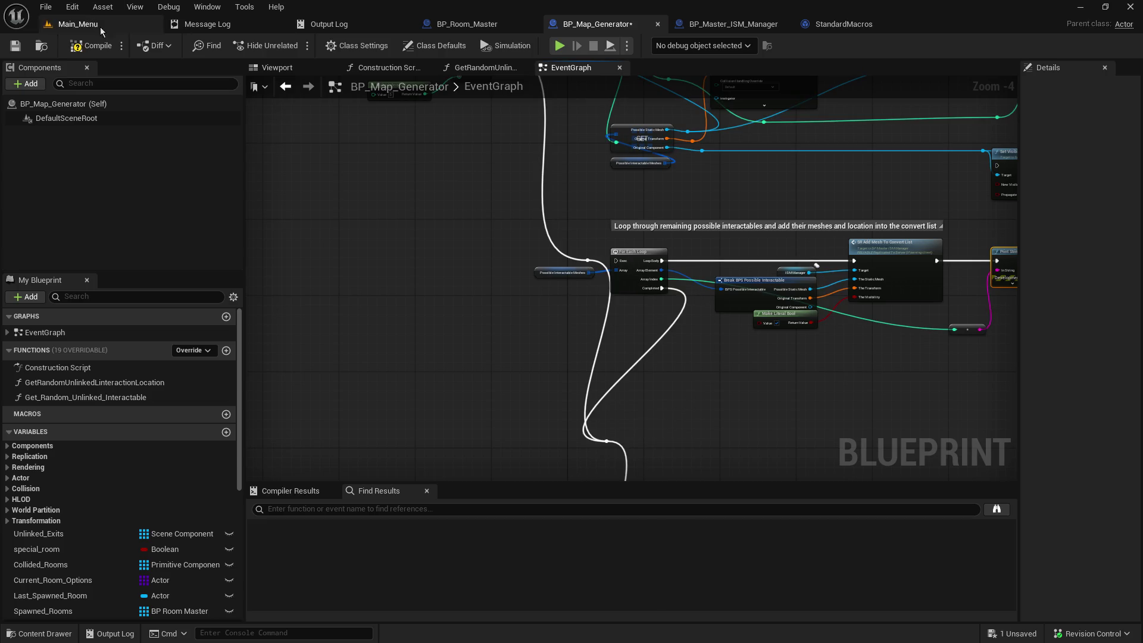
{"action": "left_click", "coordinate": [15, 46]}
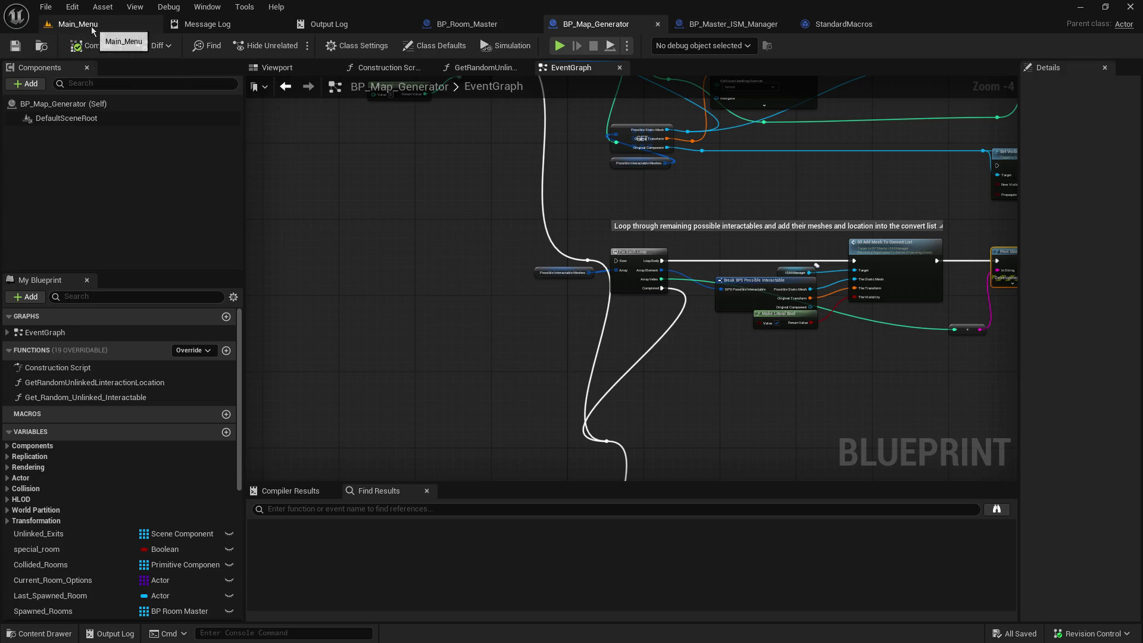
{"action": "left_click", "coordinate": [78, 24]}
{"action": "left_click", "coordinate": [293, 46]}
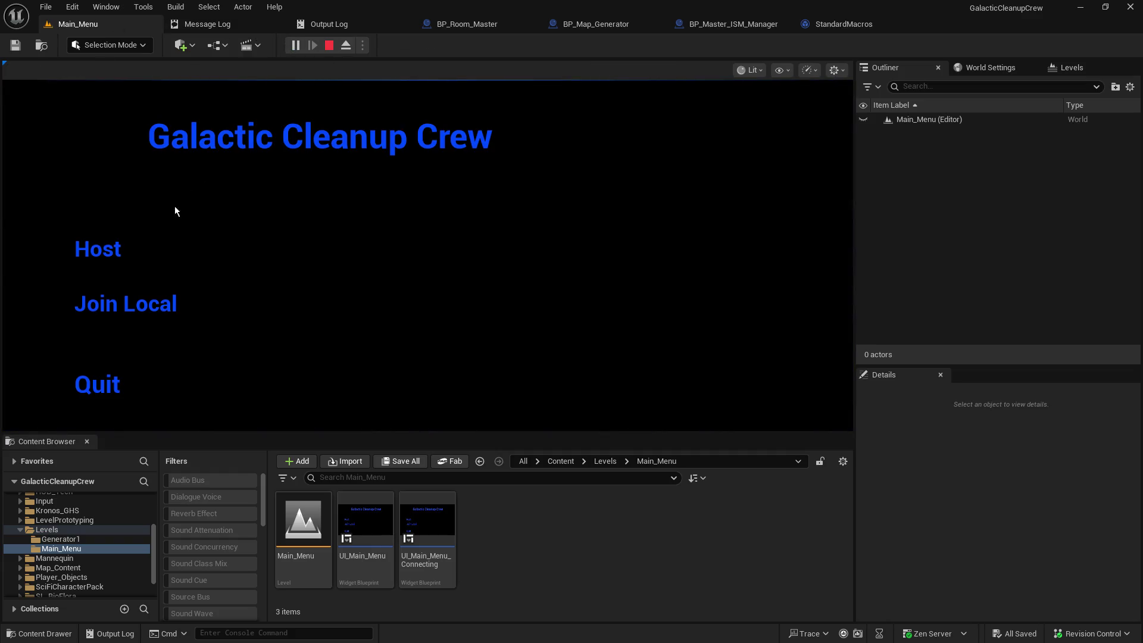
Step: Host the game, watch the spawned-interactable debug log, then stop the session with Esc
{"action": "left_click", "coordinate": [120, 248]}
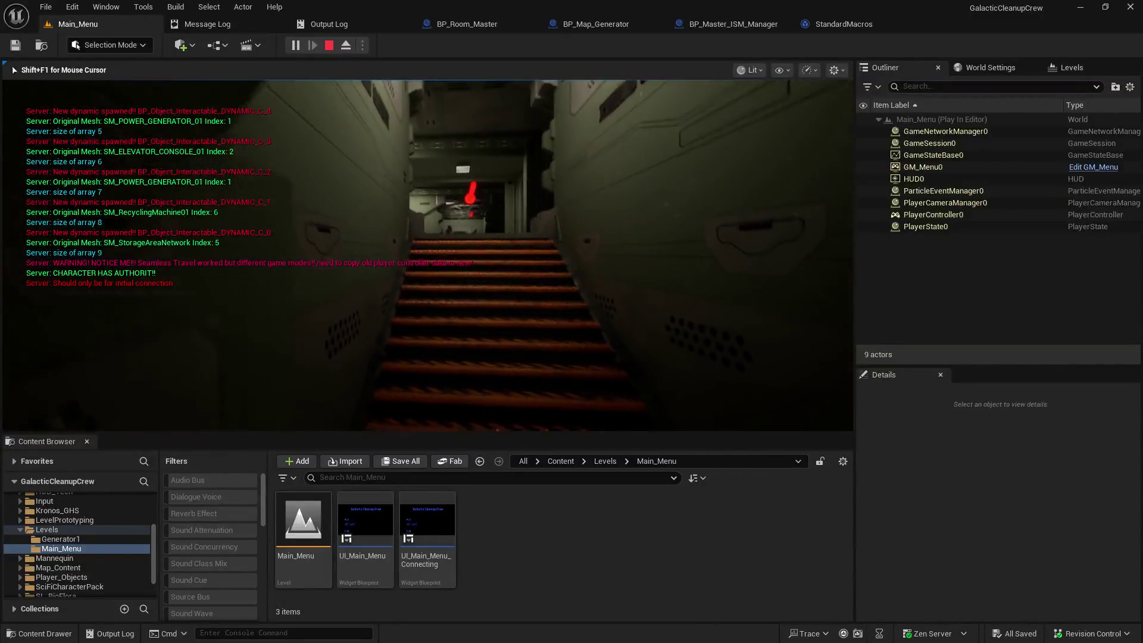
{"action": "key", "text": "Escape"}
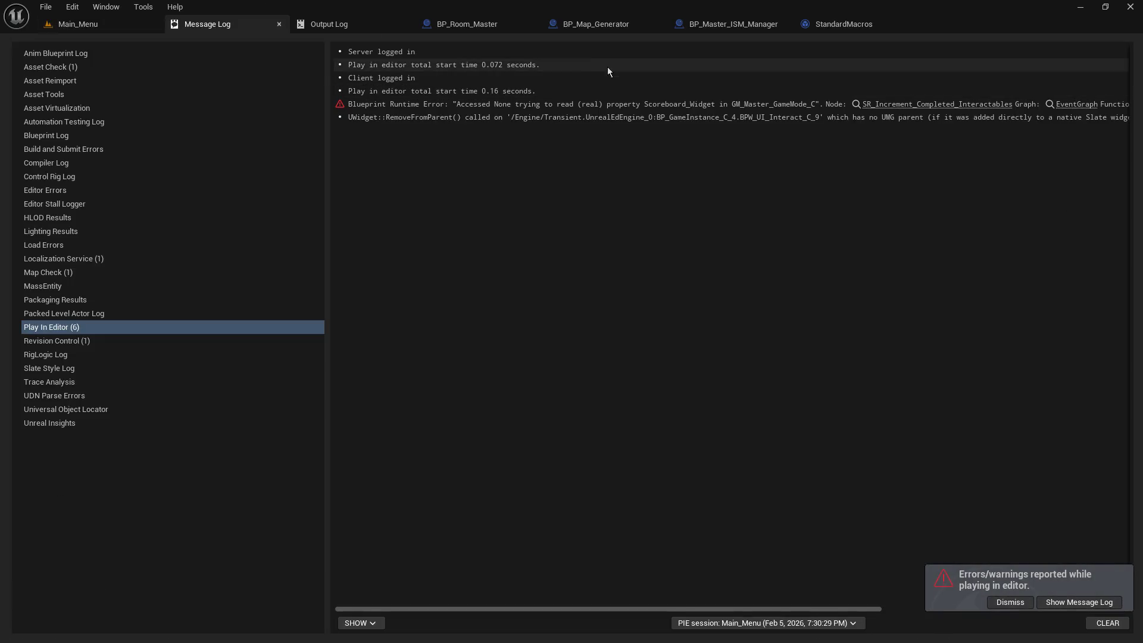
Step: Open BP_Room_Master's EventGraph and pan across its nodes
{"action": "left_click", "coordinate": [466, 26]}
{"action": "left_click_drag", "start_coordinate": [764, 273], "coordinate": [414, 268]}
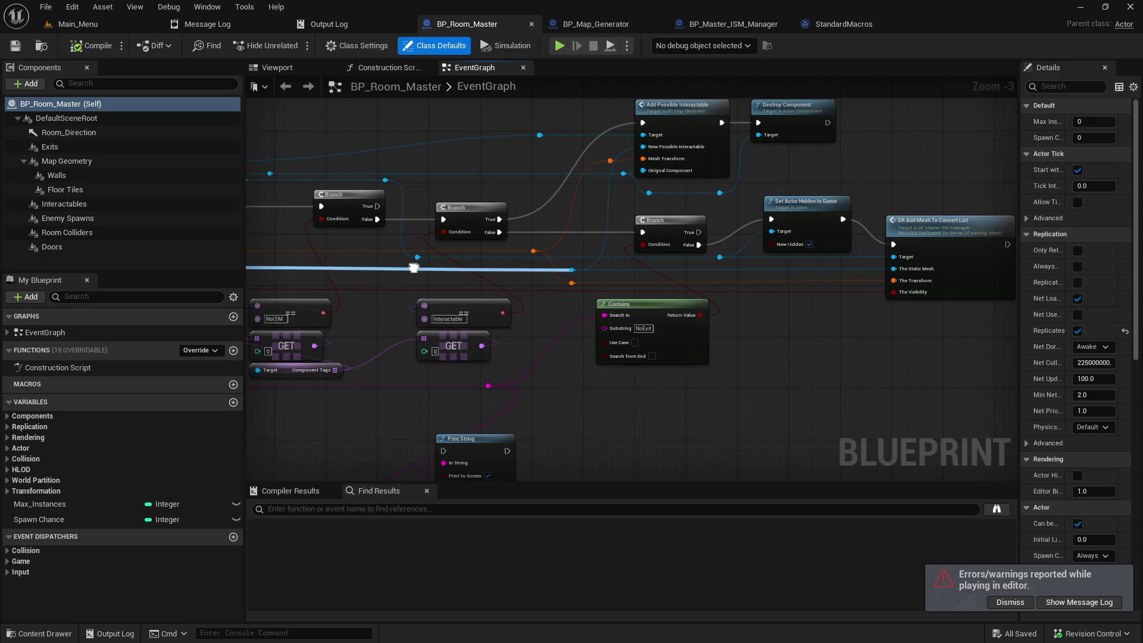
{"action": "left_click_drag", "start_coordinate": [414, 268], "coordinate": [376, 308]}
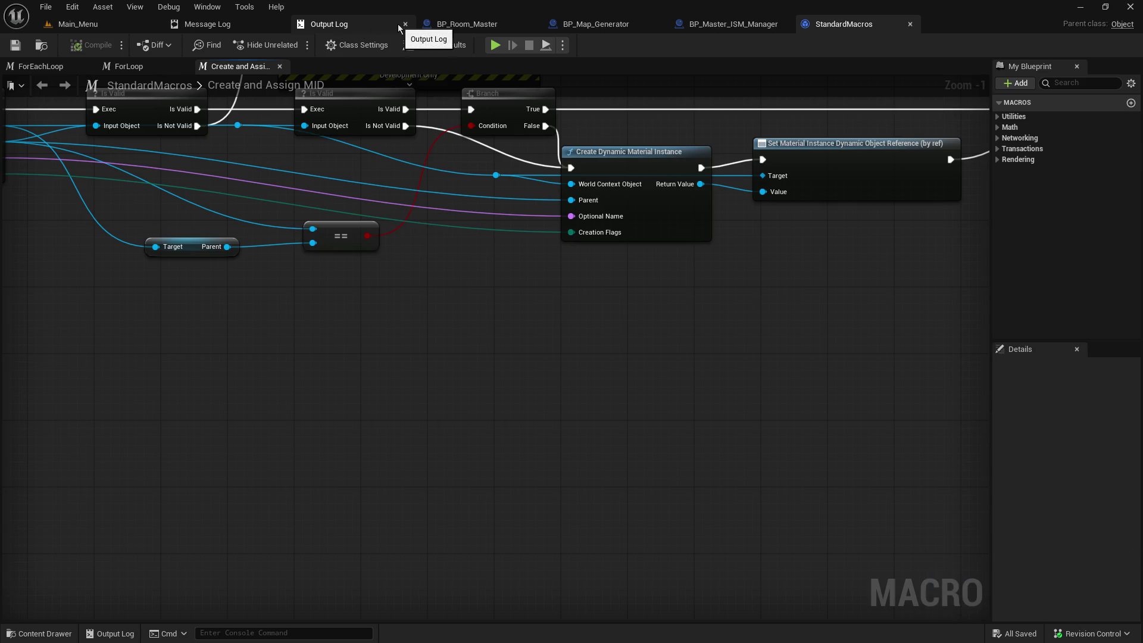
Step: Re-dock the Output Log from its drawer as a tab beside Message Log
{"action": "left_click", "coordinate": [406, 23]}
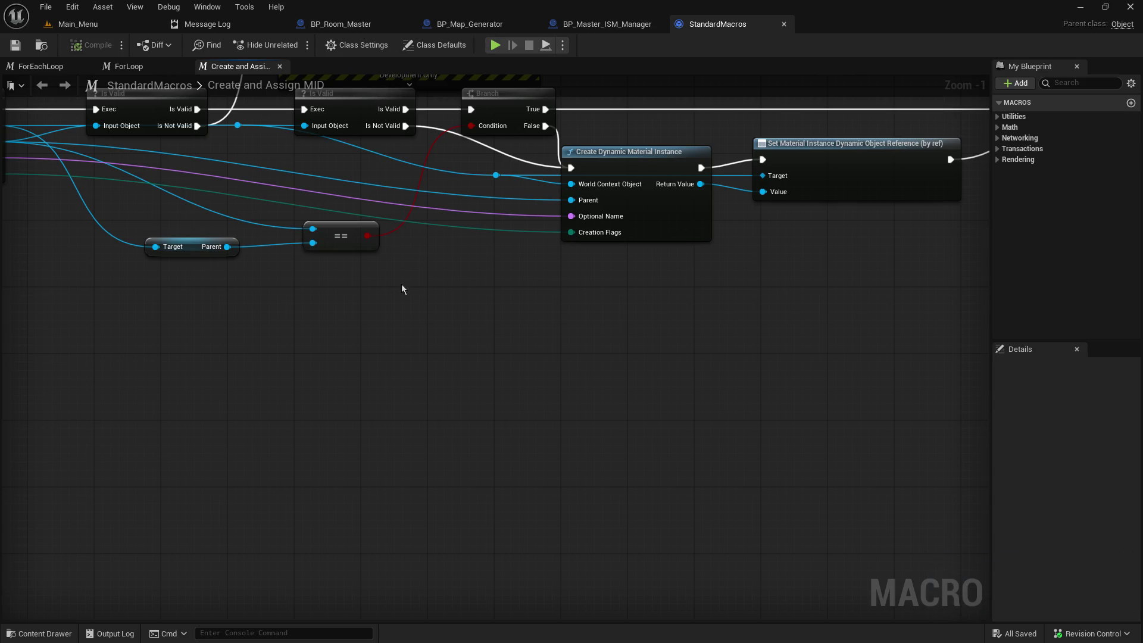
{"action": "left_click", "coordinate": [114, 634]}
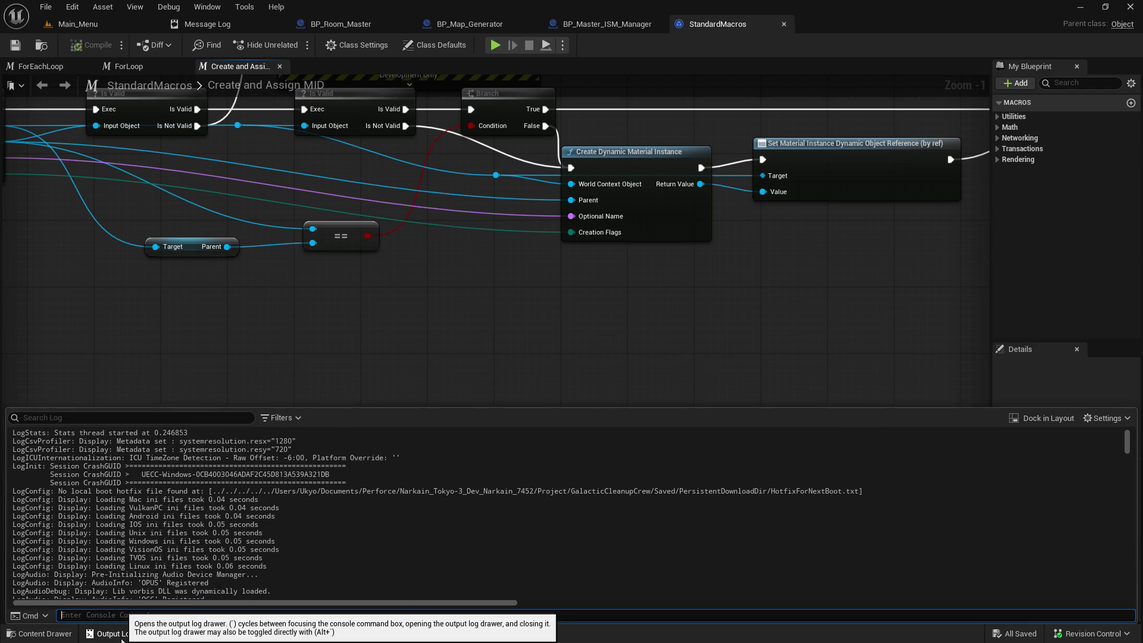
{"action": "scroll", "coordinate": [148, 567], "scroll_direction": "down", "scroll_amount": 5}
{"action": "scroll", "coordinate": [149, 567], "scroll_direction": "up", "scroll_amount": 5}
{"action": "scroll", "coordinate": [149, 568], "scroll_direction": "down", "scroll_amount": 1}
{"action": "scroll", "coordinate": [149, 568], "scroll_direction": "up", "scroll_amount": 1}
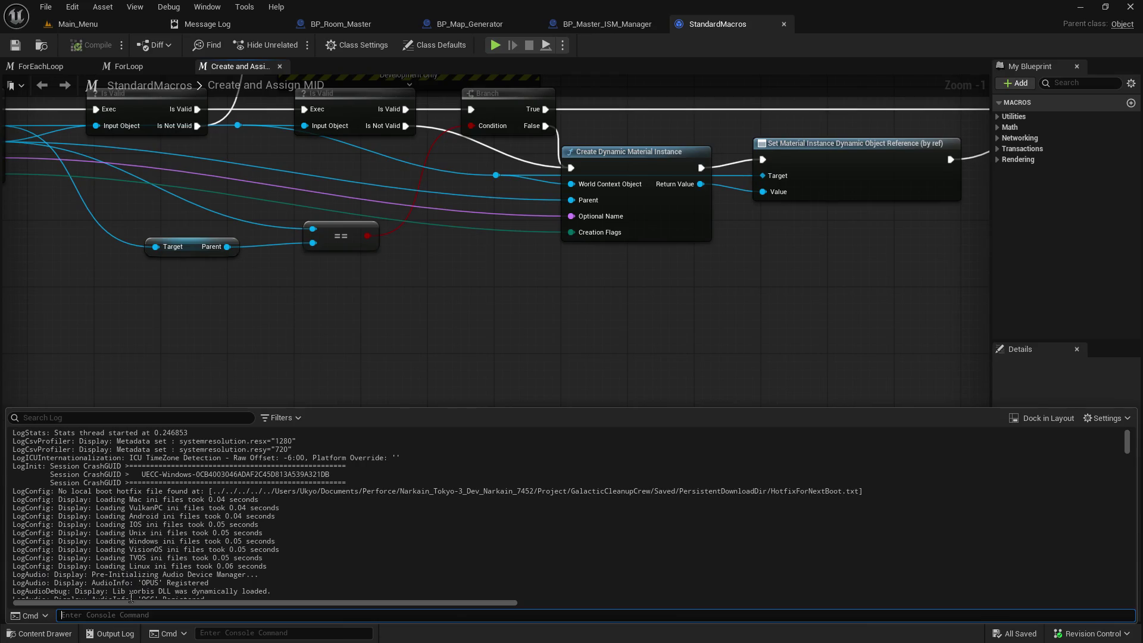
{"action": "left_click", "coordinate": [1039, 415]}
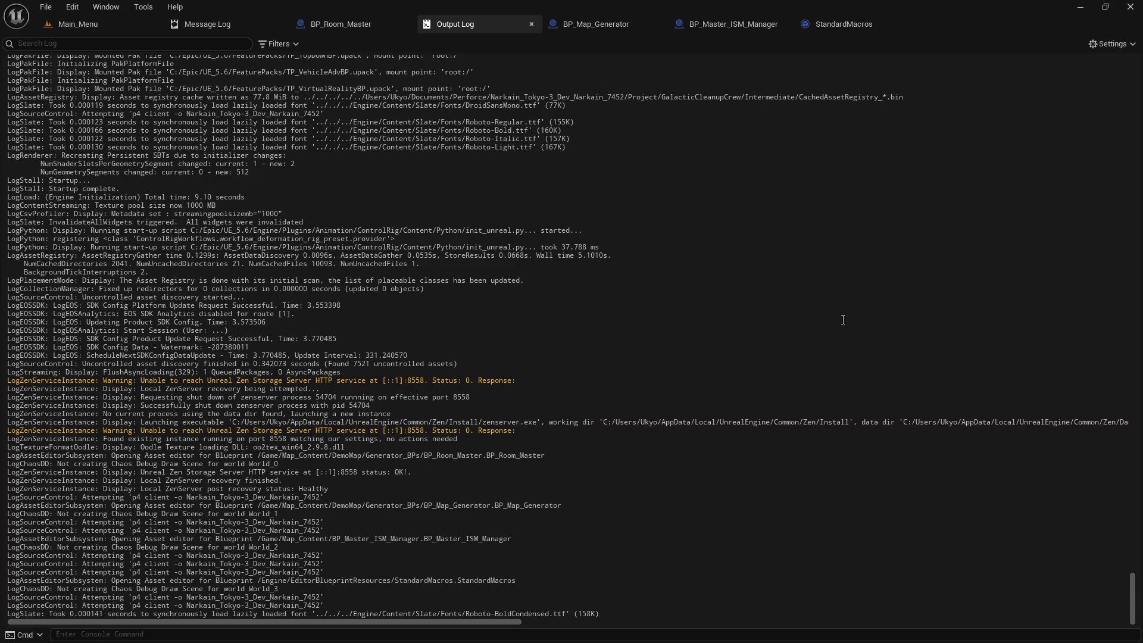
{"action": "left_click_drag", "start_coordinate": [442, 26], "coordinate": [319, 26]}
Step: Start a Play-In-Editor session in Main_Menu and check the Output Log while it runs
{"action": "left_click", "coordinate": [294, 45]}
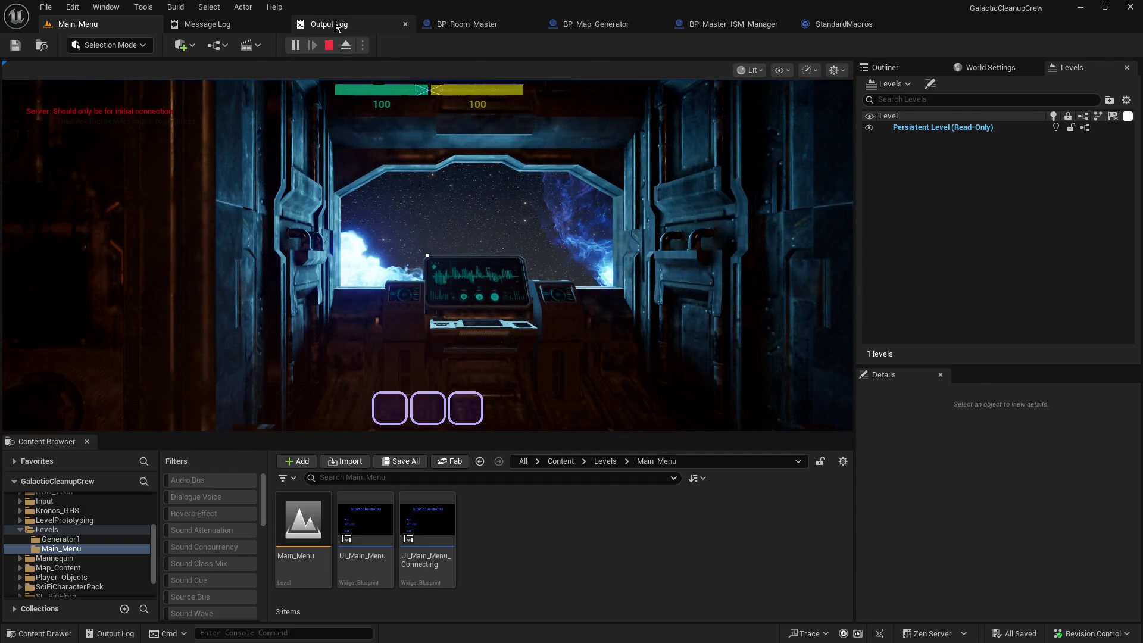
{"action": "left_click", "coordinate": [336, 25]}
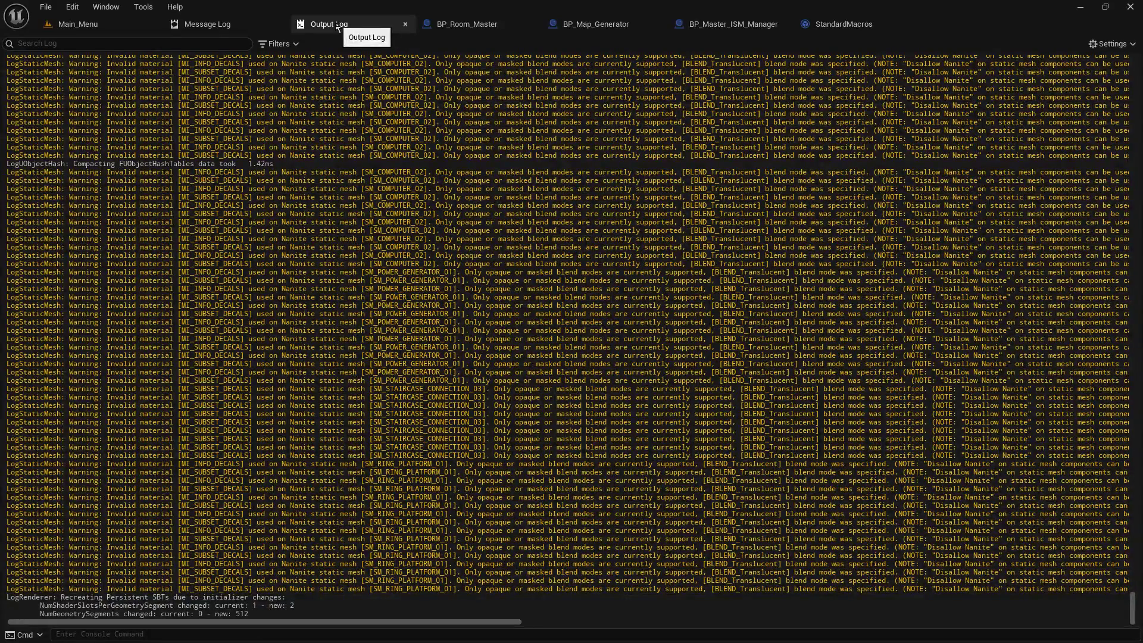
{"action": "left_click", "coordinate": [90, 25]}
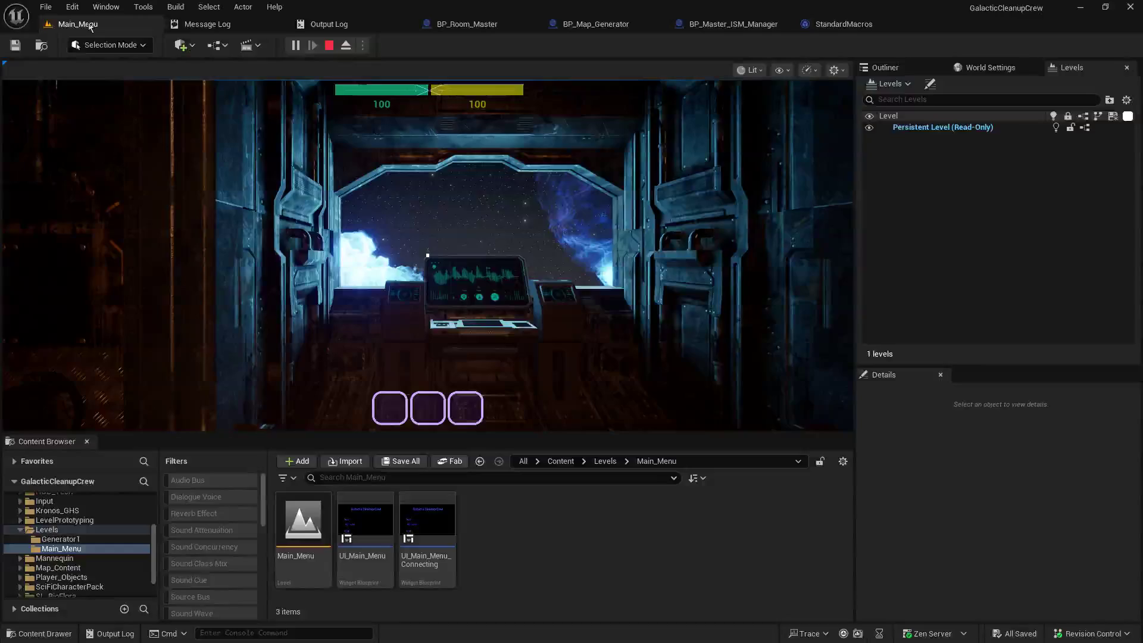
{"action": "left_click", "coordinate": [384, 227]}
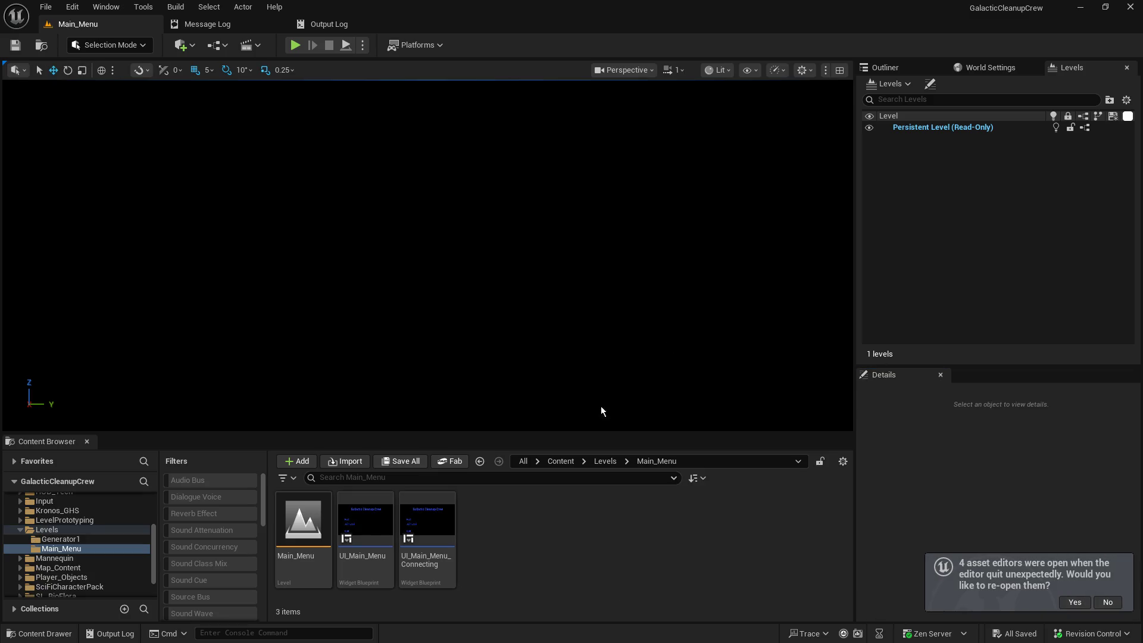
Step: Reopen the four previously open asset editors after the crash
{"action": "left_click", "coordinate": [1074, 603]}
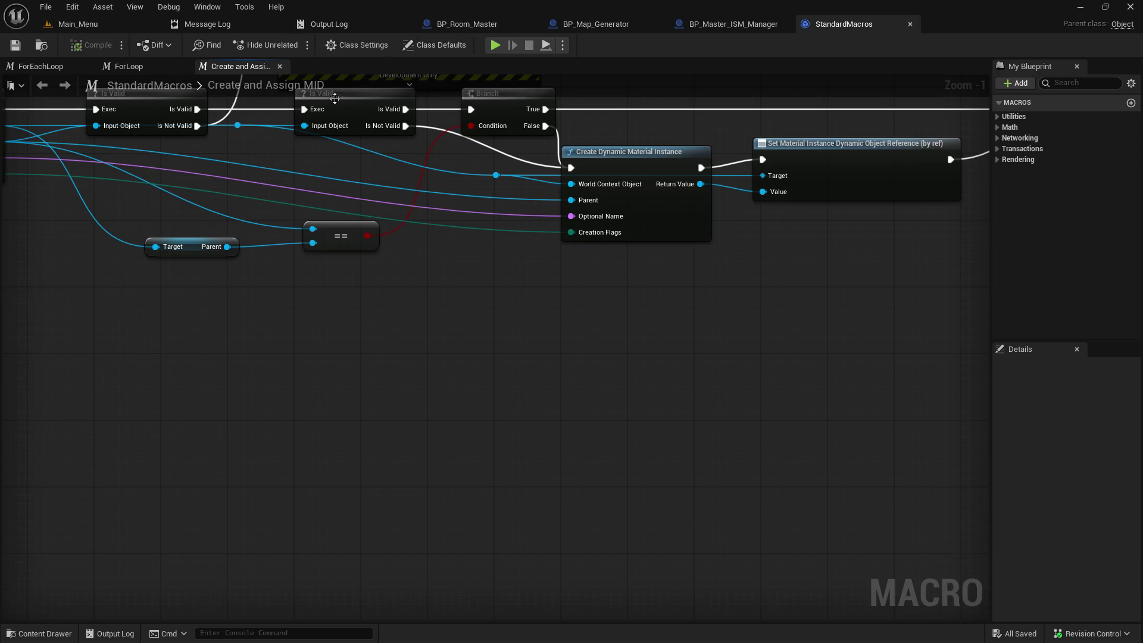
Step: Close the Output Log, review BP_Map_Generator's For Each Loop and Cast nodes, and enlarge the Content Browser
{"action": "left_click", "coordinate": [406, 24]}
{"action": "left_click", "coordinate": [107, 25]}
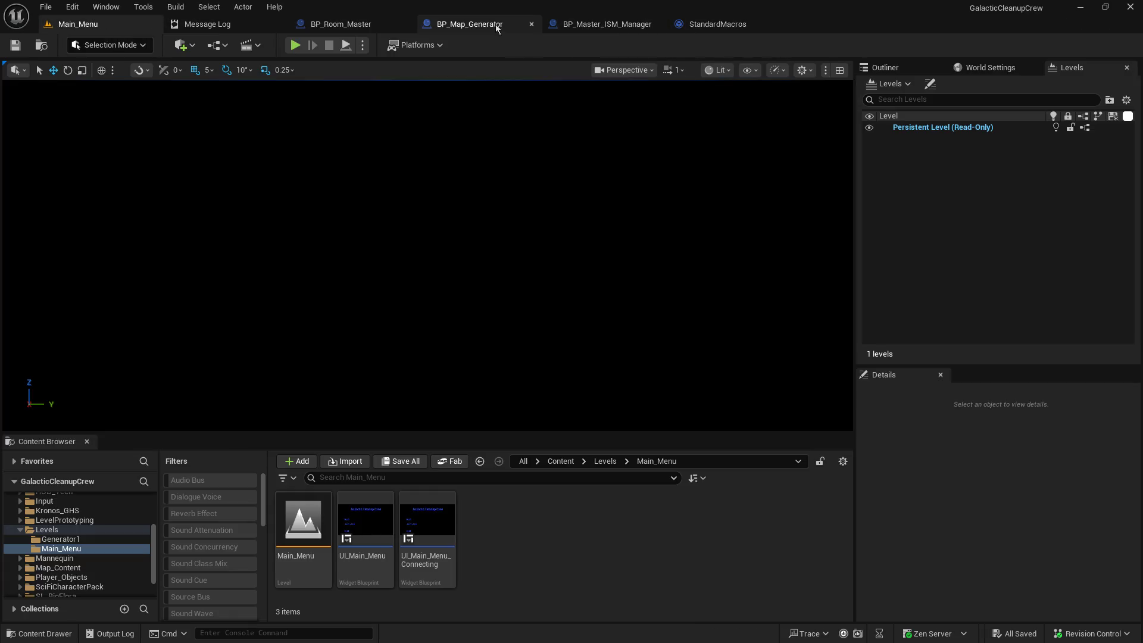
{"action": "left_click", "coordinate": [470, 24]}
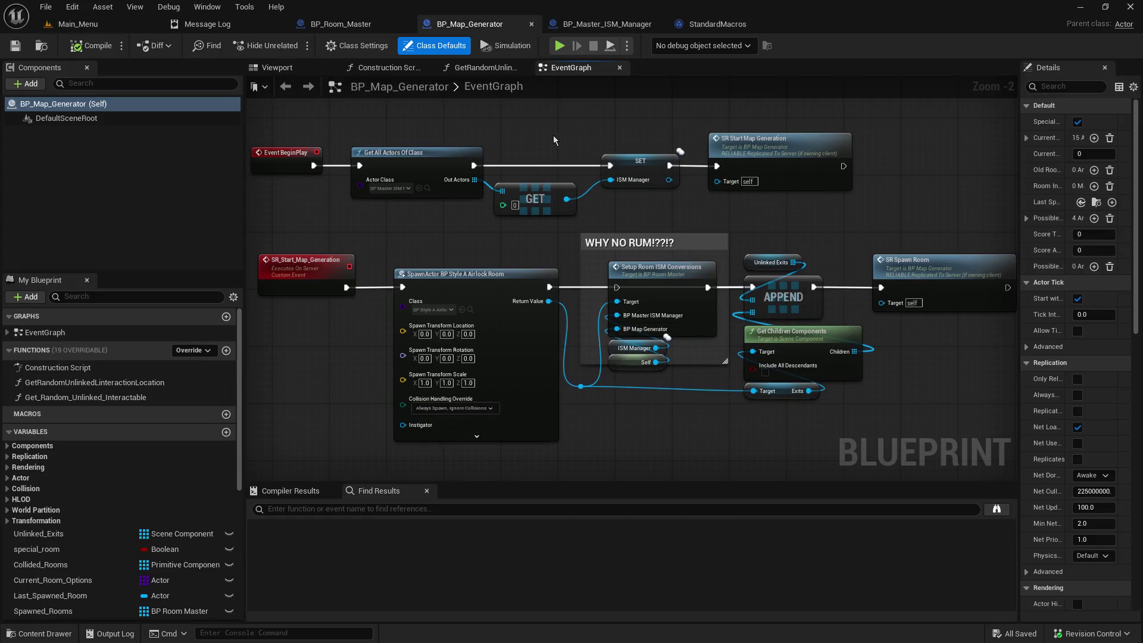
{"action": "scroll", "coordinate": [553, 140], "scroll_direction": "down", "scroll_amount": 4}
{"action": "scroll", "coordinate": [506, 209], "scroll_direction": "down", "scroll_amount": 6}
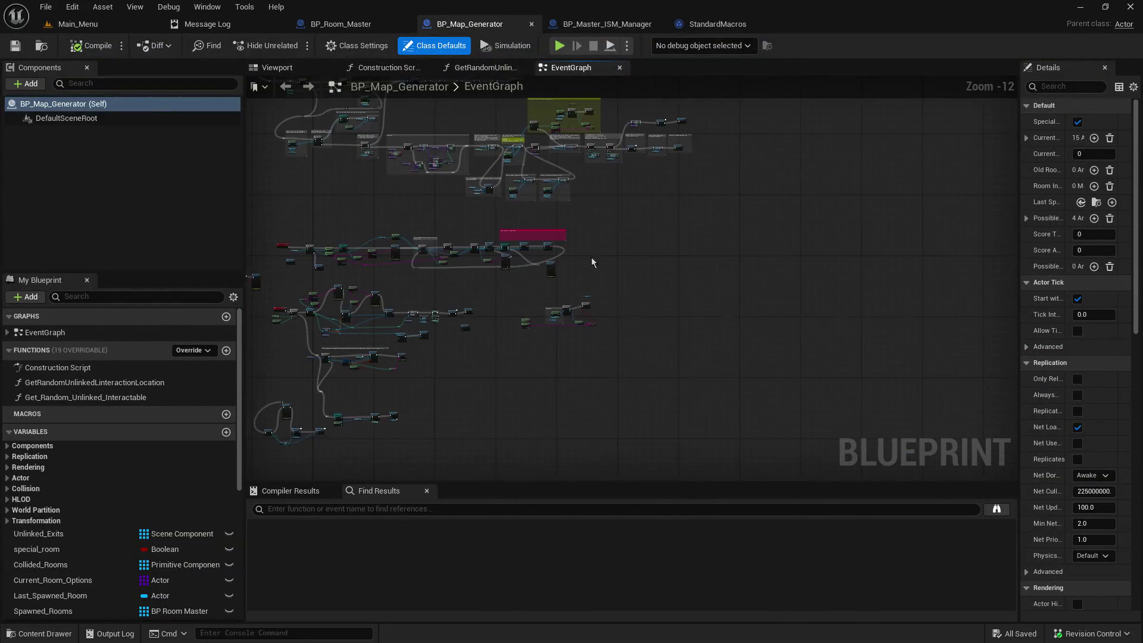
{"action": "scroll", "coordinate": [622, 284], "scroll_direction": "up", "scroll_amount": 10}
{"action": "mouse_move", "coordinate": [623, 283]}
{"action": "left_mouse_down"}
{"action": "mouse_move", "coordinate": [685, 334]}
{"action": "mouse_move", "coordinate": [858, 351]}
{"action": "left_mouse_up"}
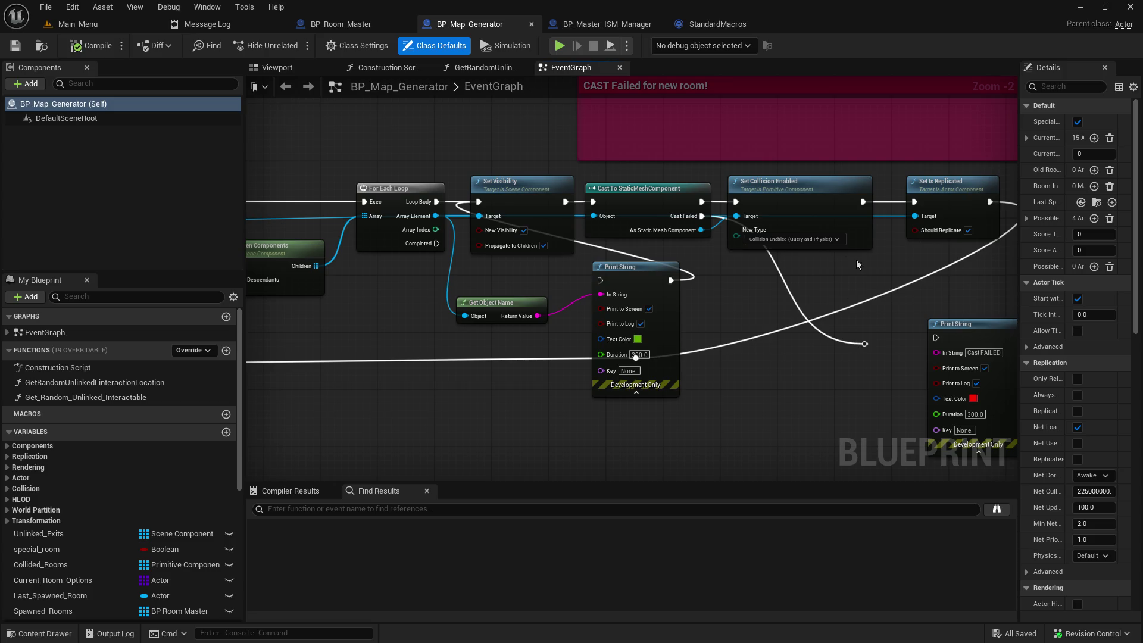
{"action": "left_click", "coordinate": [75, 25]}
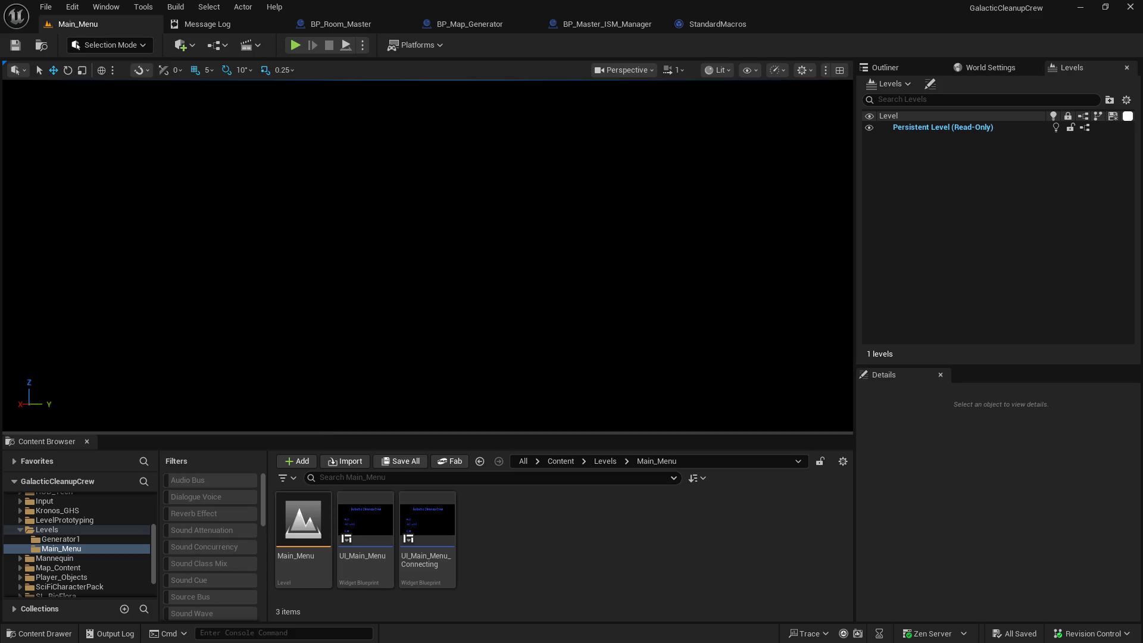
{"action": "left_click_drag", "start_coordinate": [287, 434], "coordinate": [305, 299]}
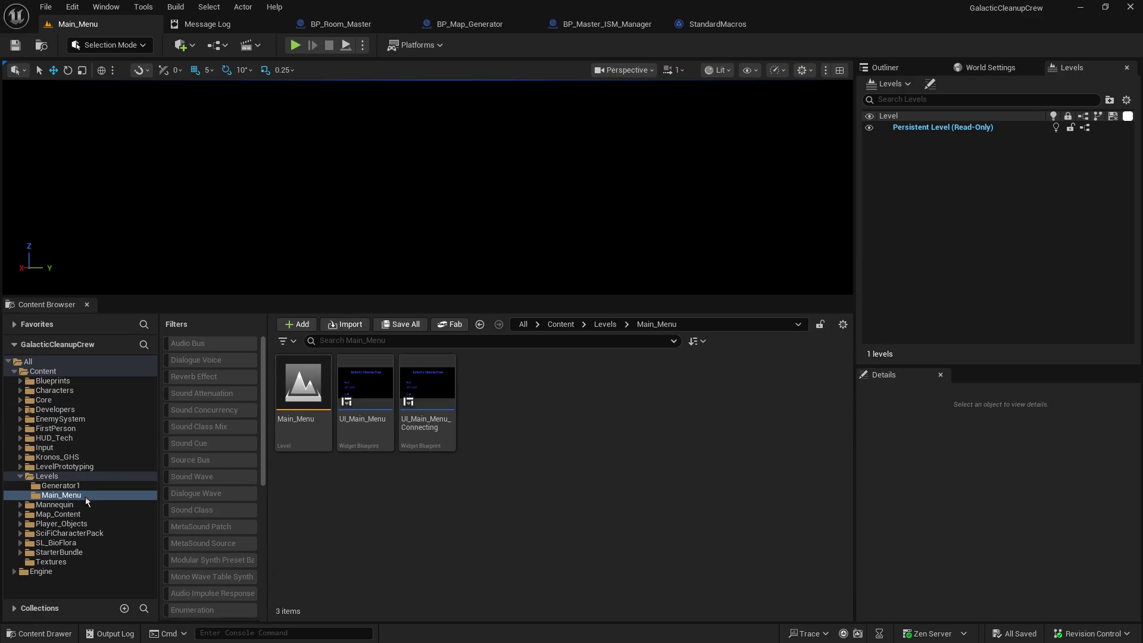
Step: Open BP_StyleA_Room_03 from the Map_Content > 1_StyleA folder
{"action": "left_click", "coordinate": [19, 515]}
{"action": "left_click", "coordinate": [35, 524]}
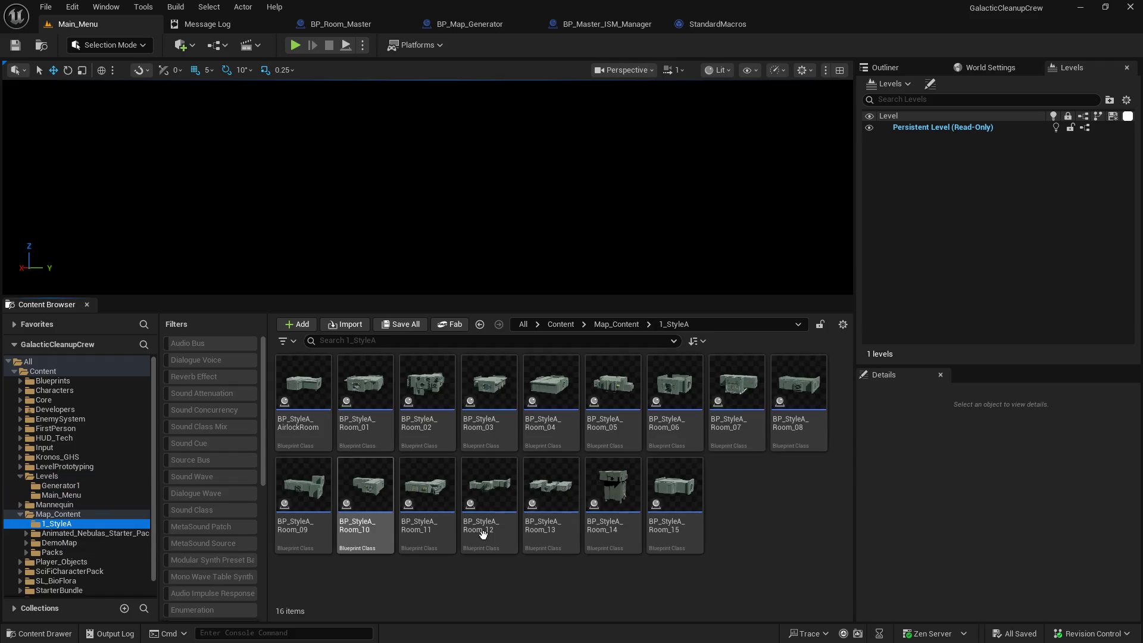
{"action": "double_click", "coordinate": [489, 386]}
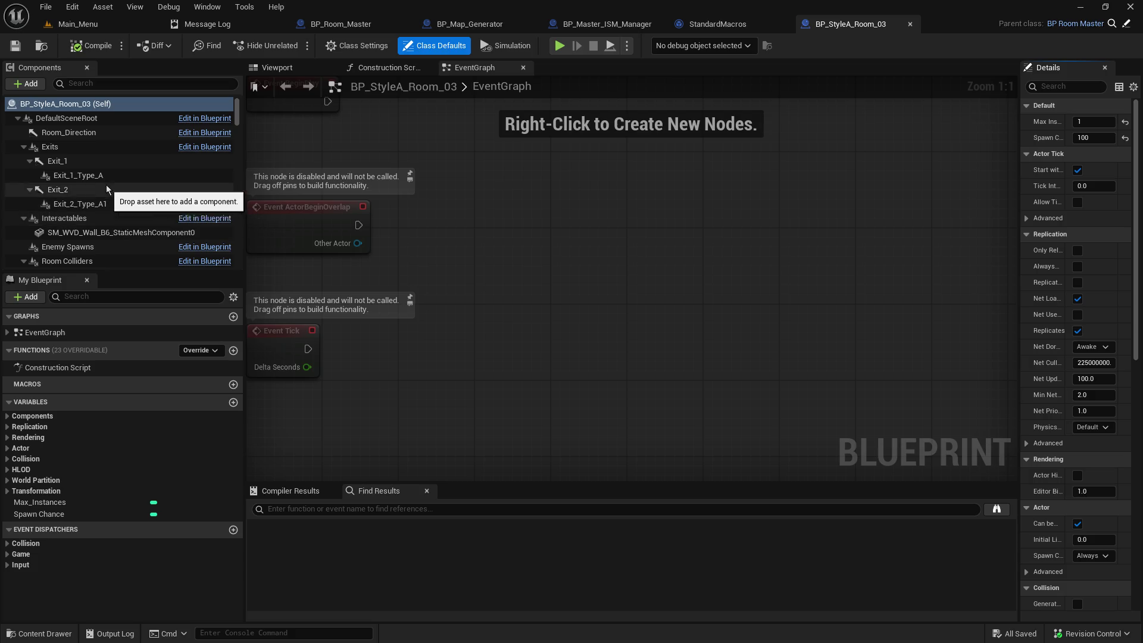
{"action": "scroll", "coordinate": [142, 231], "scroll_direction": "down", "scroll_amount": 5}
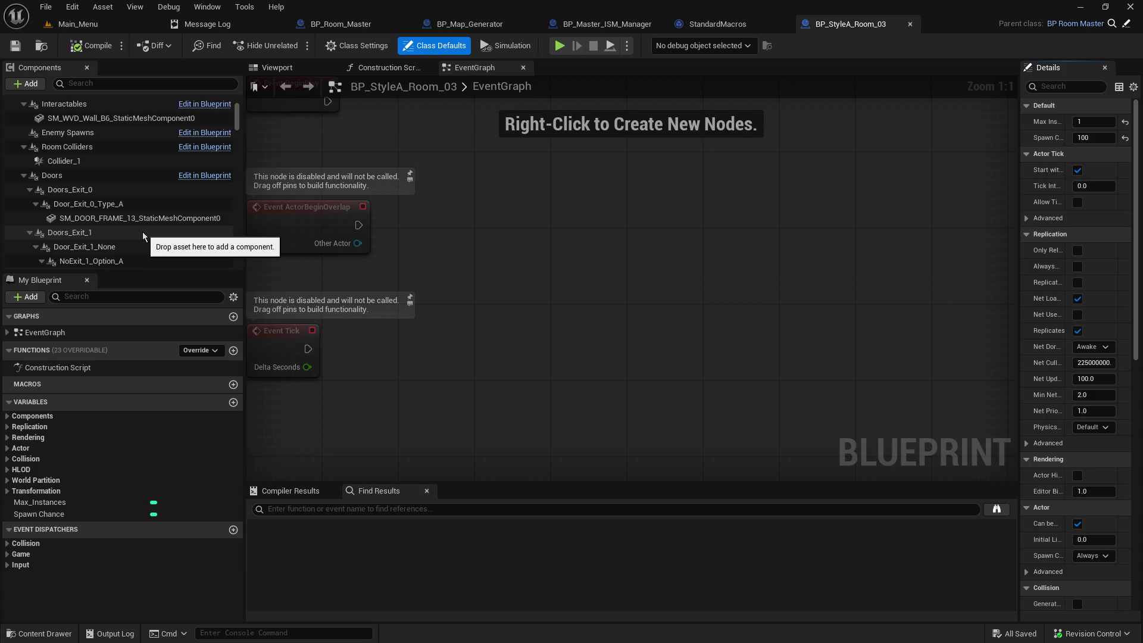
{"action": "scroll", "coordinate": [141, 231], "scroll_direction": "down", "scroll_amount": 2}
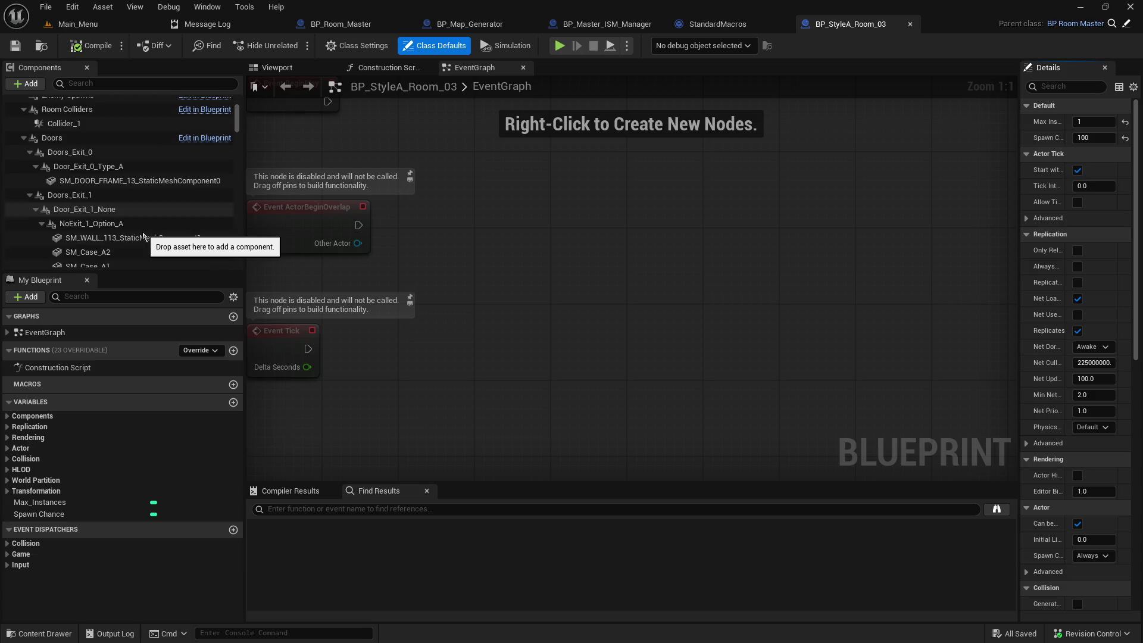
Step: Inspect SM_WALL_113, SM_Case_A2, SM_Case_A1, SM_Case_A and SM_NitrogenTank_Covered, then close the editor
{"action": "left_click", "coordinate": [76, 239]}
{"action": "mouse_move", "coordinate": [1019, 327]}
{"action": "left_mouse_down"}
{"action": "mouse_move", "coordinate": [671, 325]}
{"action": "mouse_move", "coordinate": [683, 327]}
{"action": "left_mouse_up"}
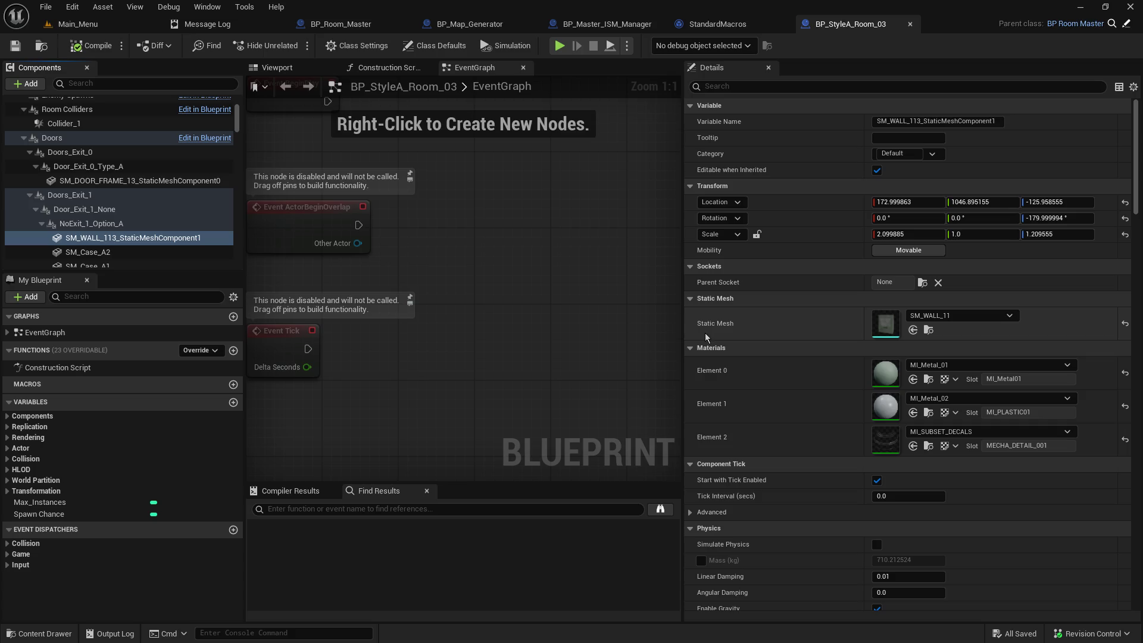
{"action": "scroll", "coordinate": [1016, 509], "scroll_direction": "down", "scroll_amount": 5}
{"action": "scroll", "coordinate": [1023, 511], "scroll_direction": "down", "scroll_amount": 5}
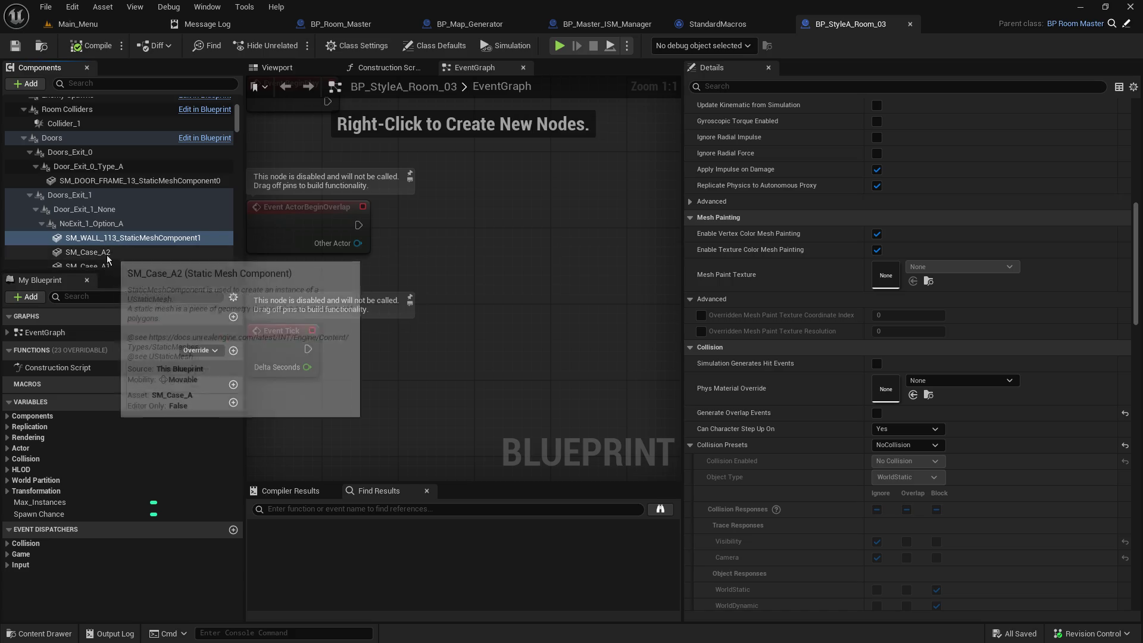
{"action": "left_click", "coordinate": [108, 254]}
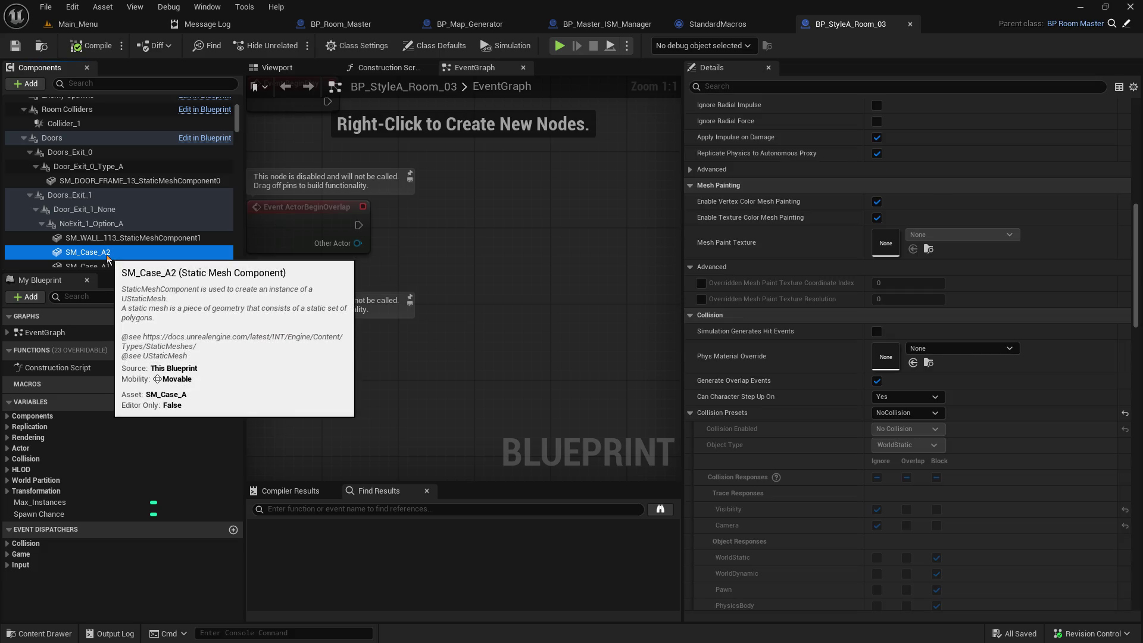
{"action": "scroll", "coordinate": [110, 250], "scroll_direction": "down", "scroll_amount": 2}
{"action": "left_click", "coordinate": [119, 210]}
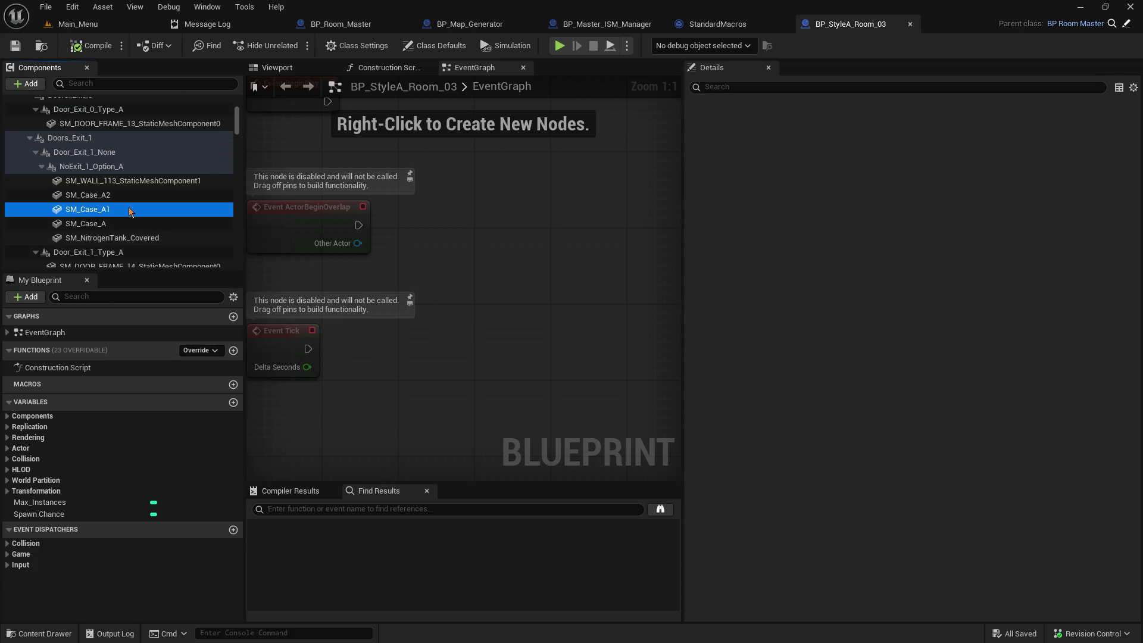
{"action": "left_click", "coordinate": [122, 224]}
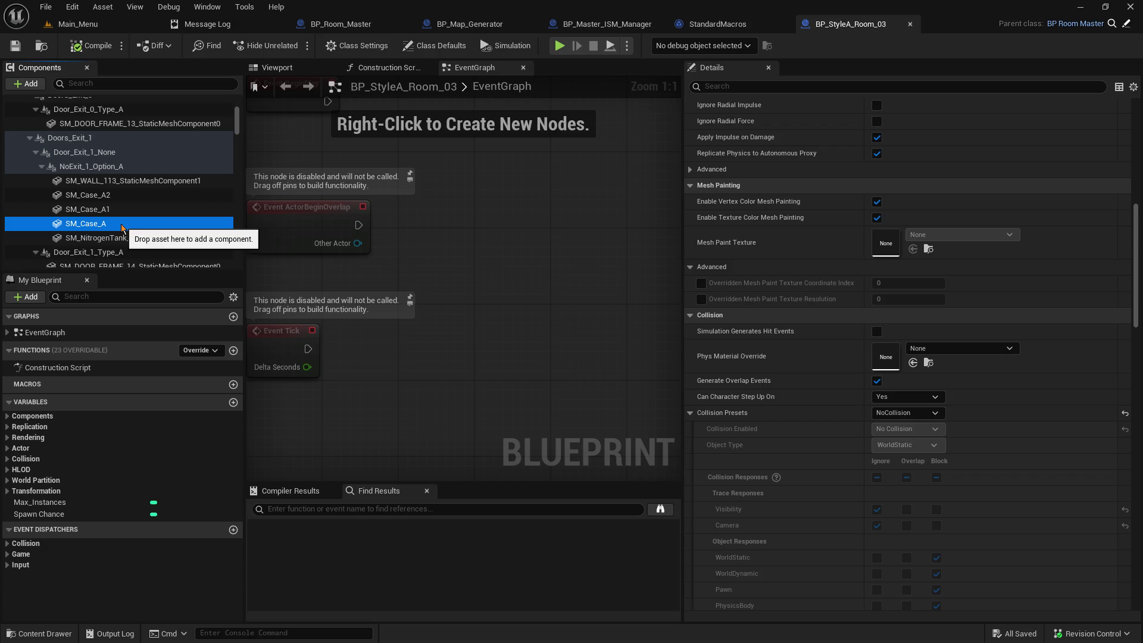
{"action": "left_click", "coordinate": [123, 238]}
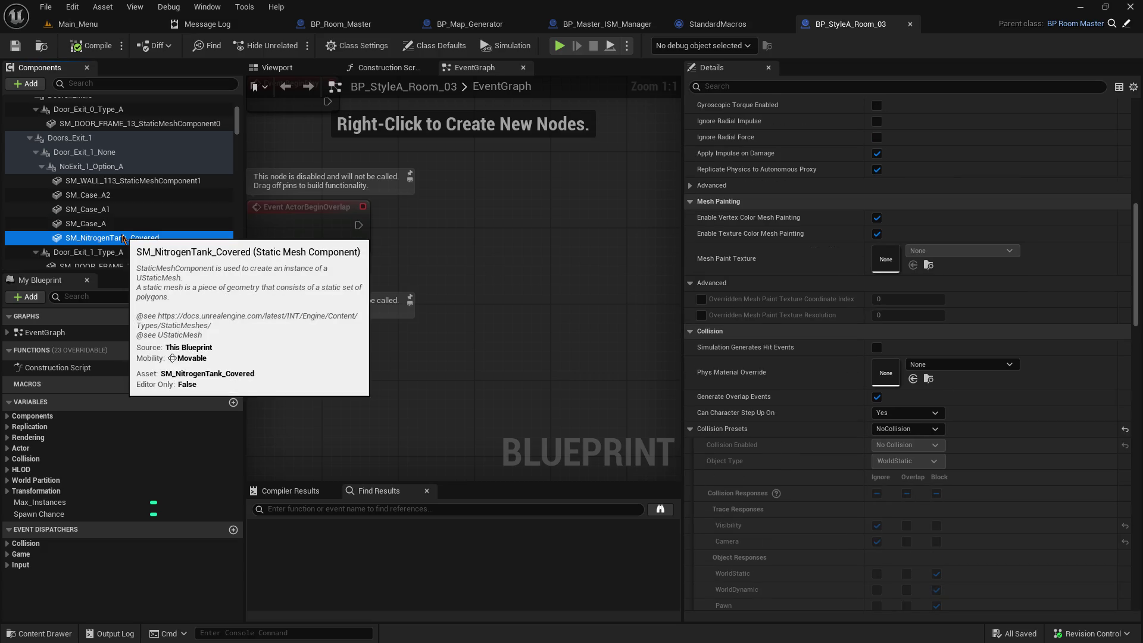
{"action": "left_click", "coordinate": [910, 24]}
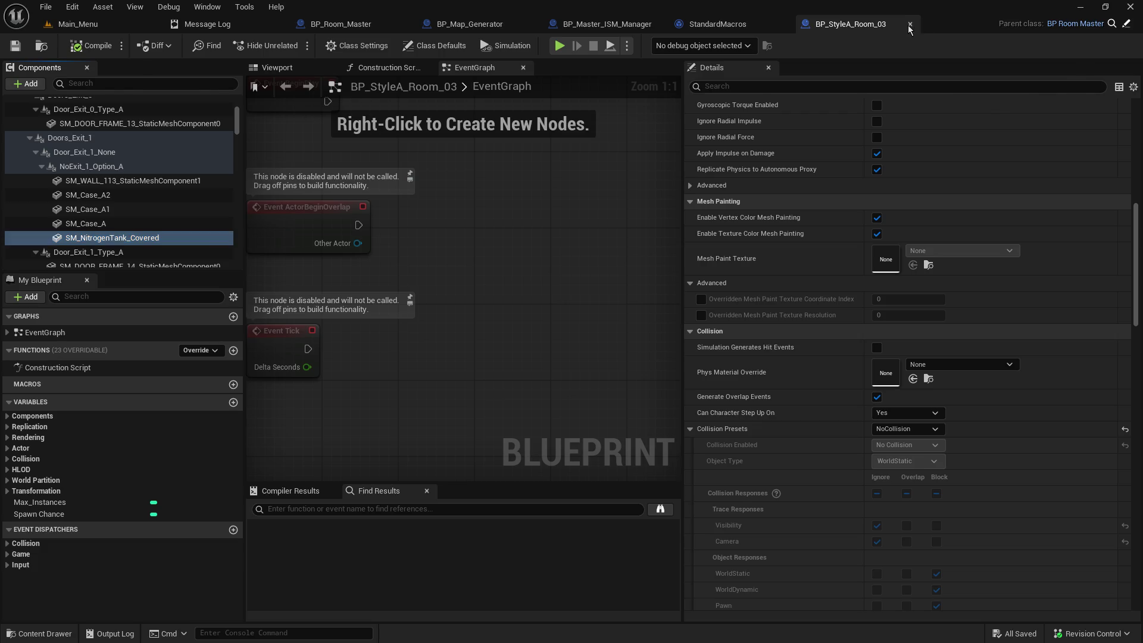
Step: Close the StandardMacros editor and return to the BP_Map_Generator graph
{"action": "left_click", "coordinate": [624, 27]}
{"action": "left_click", "coordinate": [720, 28]}
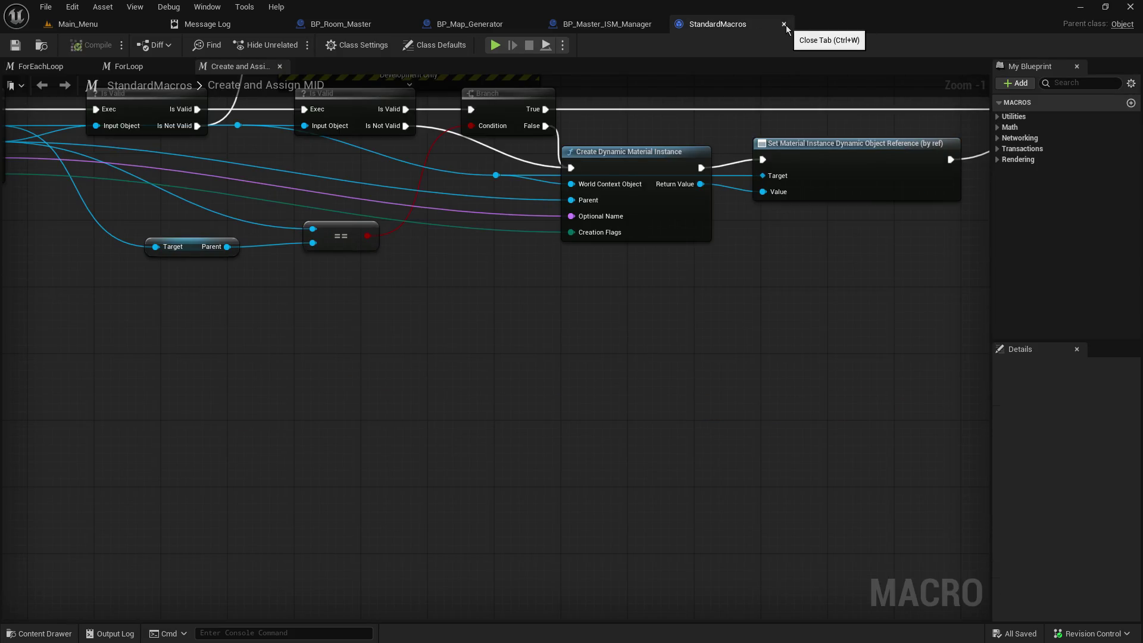
{"action": "left_click", "coordinate": [784, 24]}
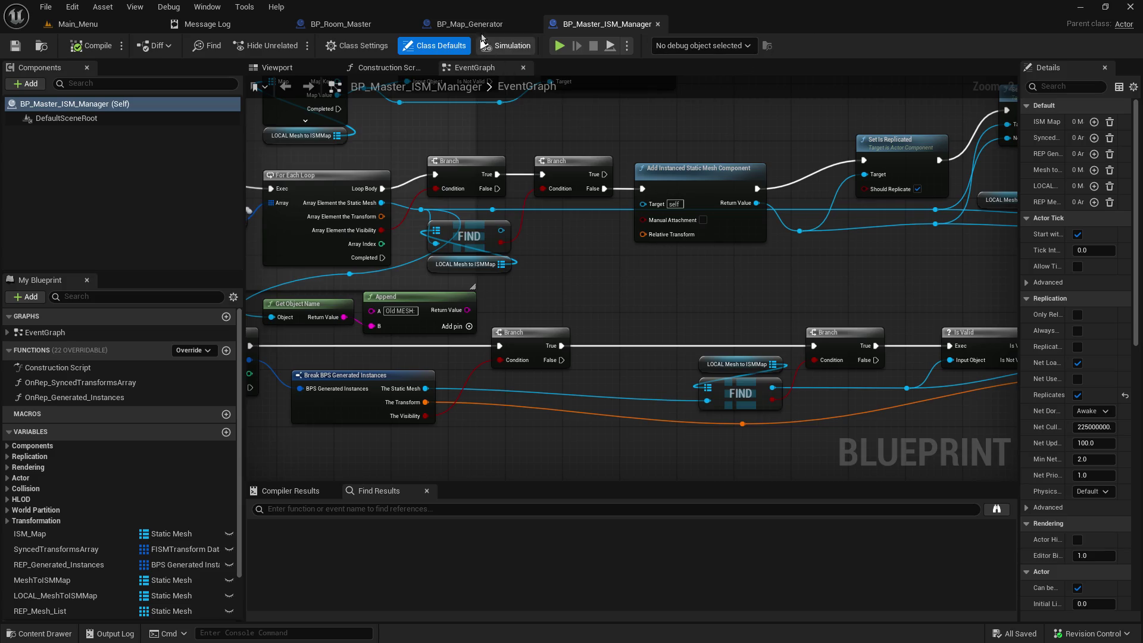
{"action": "left_click", "coordinate": [477, 26]}
{"action": "scroll", "coordinate": [604, 262], "scroll_direction": "down", "scroll_amount": 3}
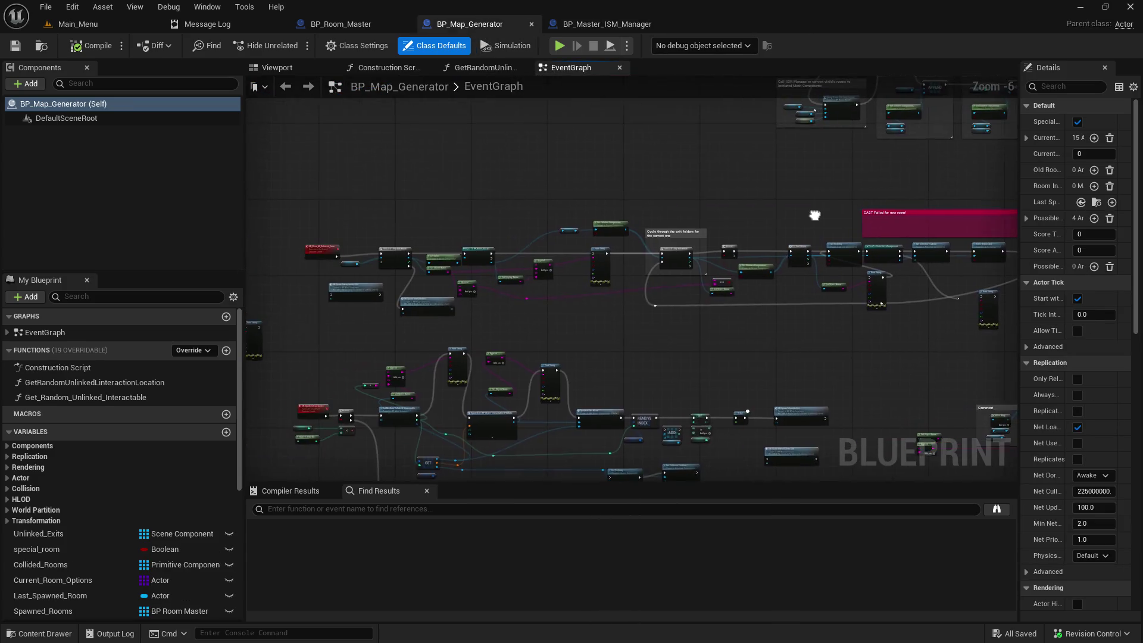
{"action": "scroll", "coordinate": [620, 250], "scroll_direction": "up", "scroll_amount": 4}
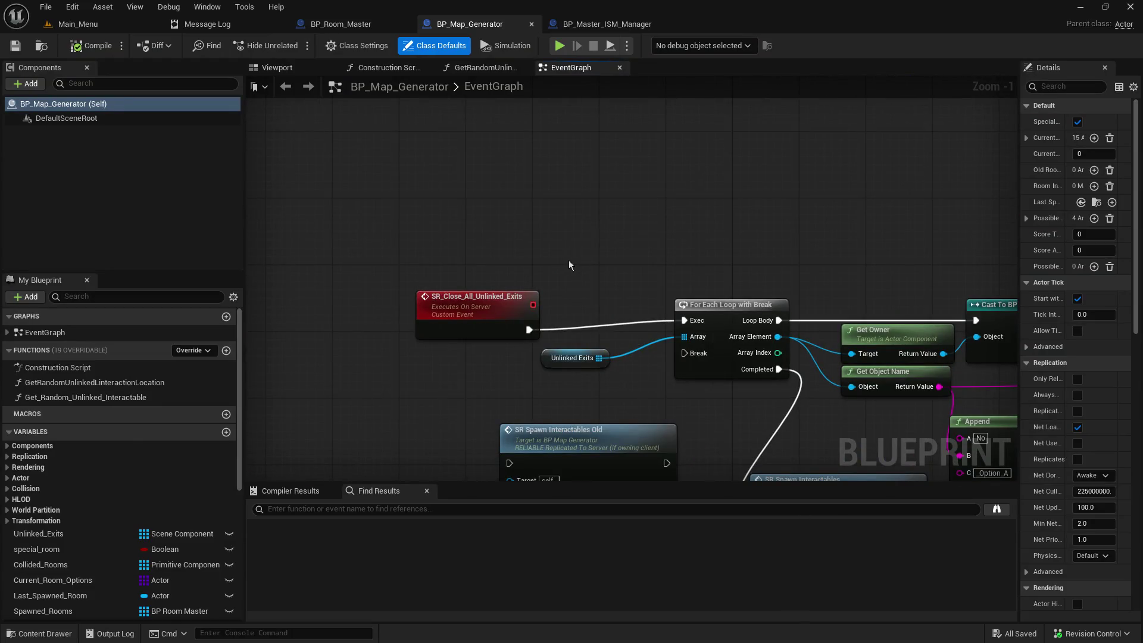
Step: Wire SR_Close_All_Unlinked_Exits straight to SR Spawn Interactables and save BP_Map_Generator
{"action": "mouse_move", "coordinate": [571, 260]}
{"action": "left_mouse_down"}
{"action": "mouse_move", "coordinate": [582, 238]}
{"action": "mouse_move", "coordinate": [458, 194]}
{"action": "left_mouse_up"}
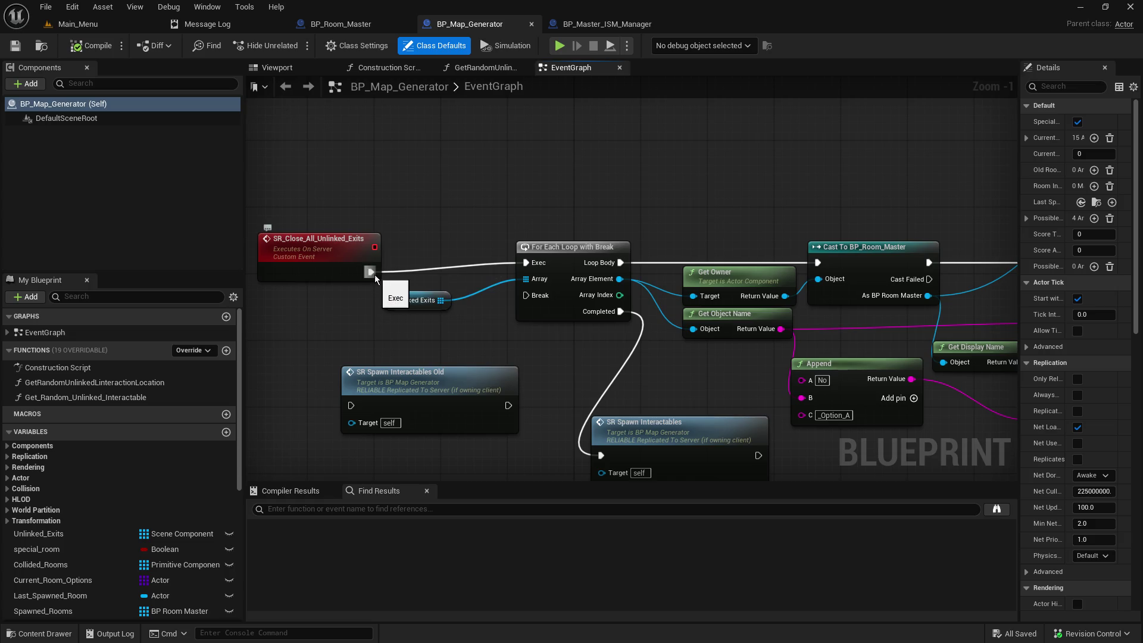
{"action": "left_click_drag", "start_coordinate": [511, 303], "coordinate": [459, 195]}
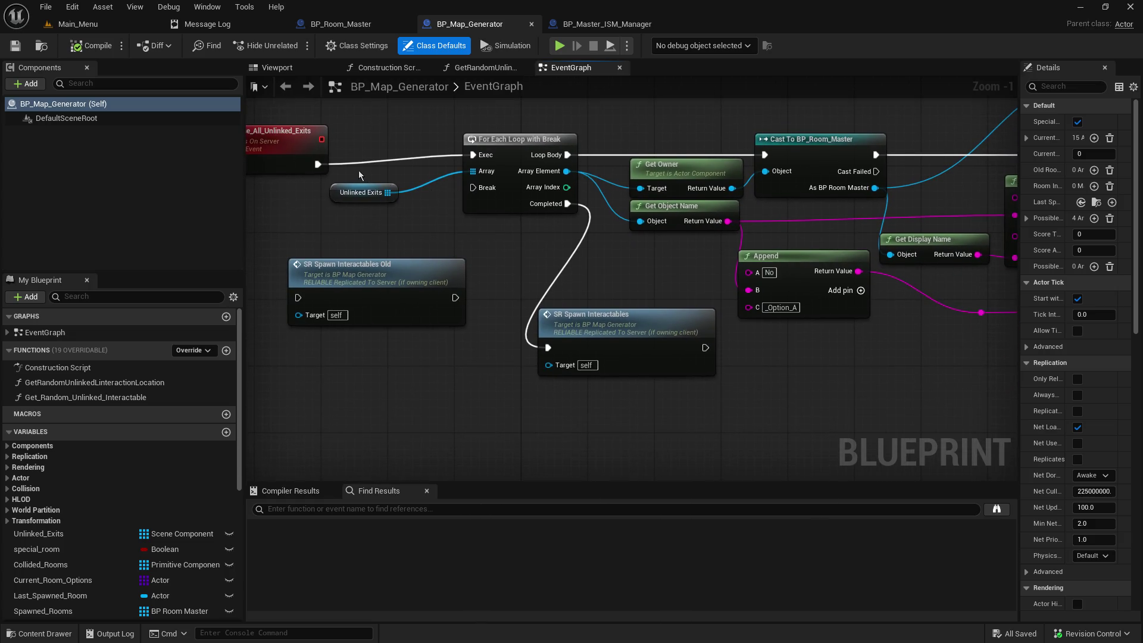
{"action": "left_click_drag", "start_coordinate": [324, 168], "coordinate": [571, 373]}
{"action": "left_click_drag", "start_coordinate": [560, 349], "coordinate": [549, 348]}
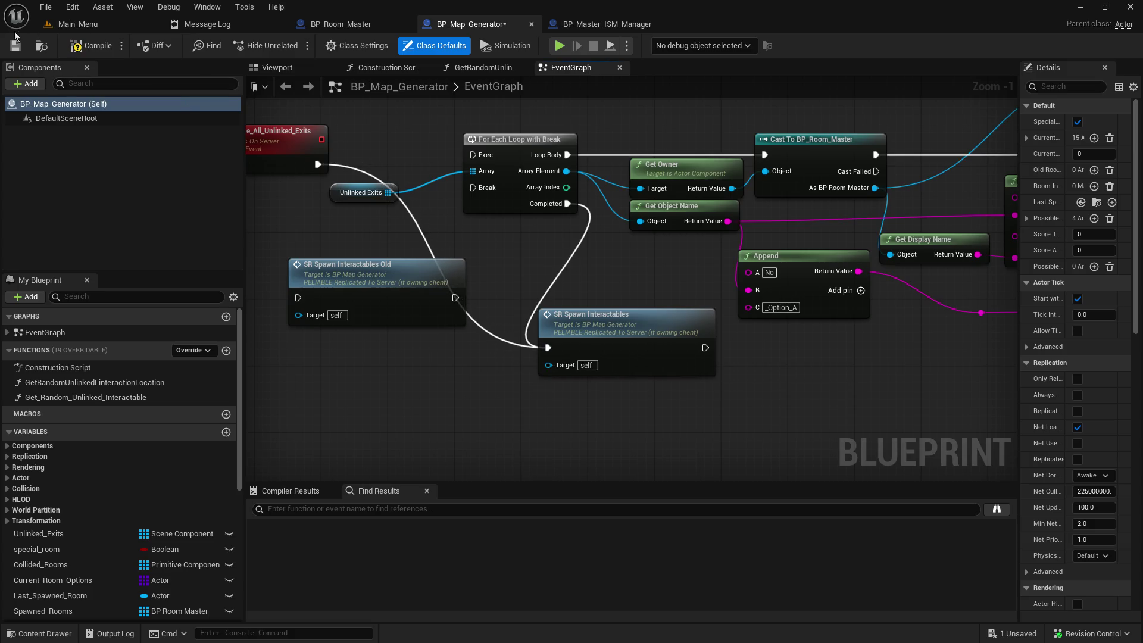
{"action": "left_click", "coordinate": [25, 48]}
{"action": "left_click", "coordinate": [78, 24]}
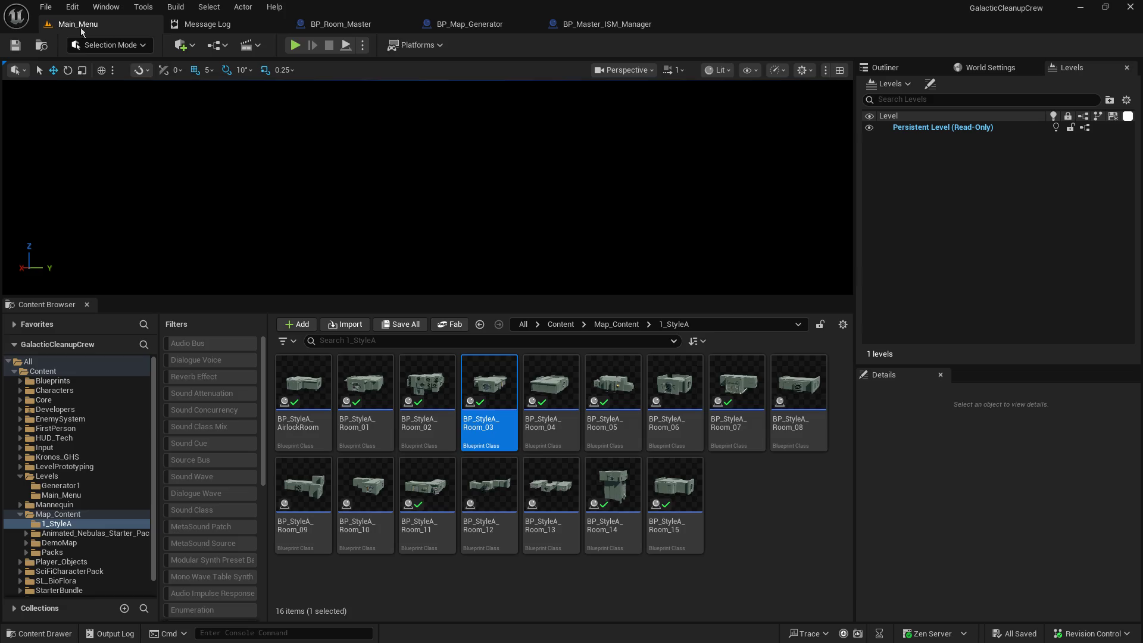
Step: Run a Play-In-Editor test with a taller game view, then stop it with Escape
{"action": "left_click", "coordinate": [297, 47]}
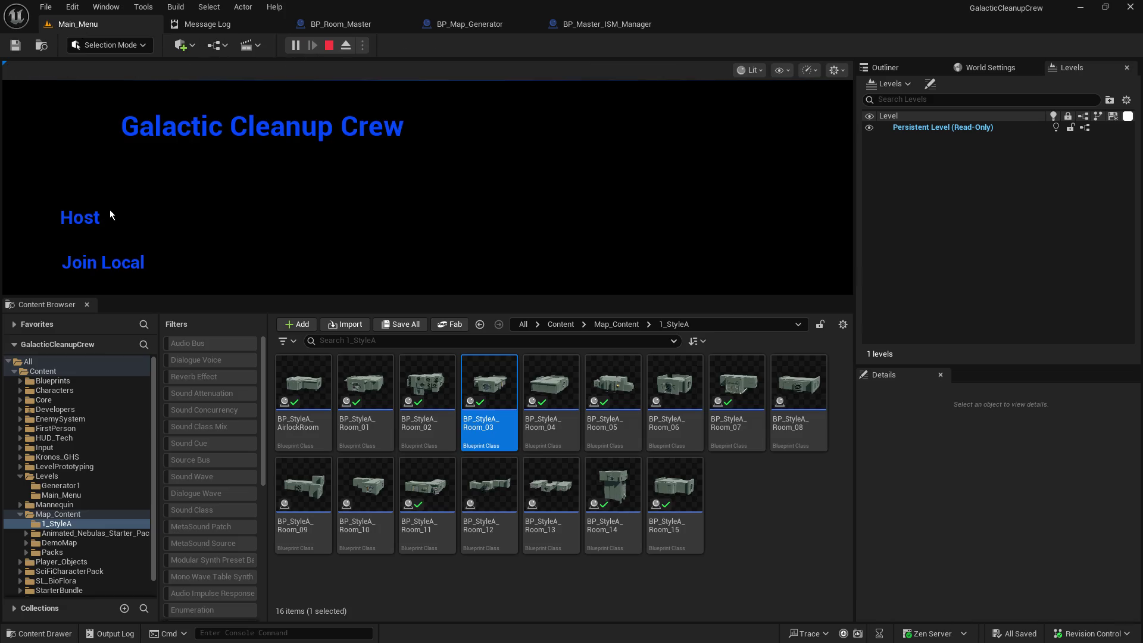
{"action": "left_click_drag", "start_coordinate": [338, 298], "coordinate": [341, 405]}
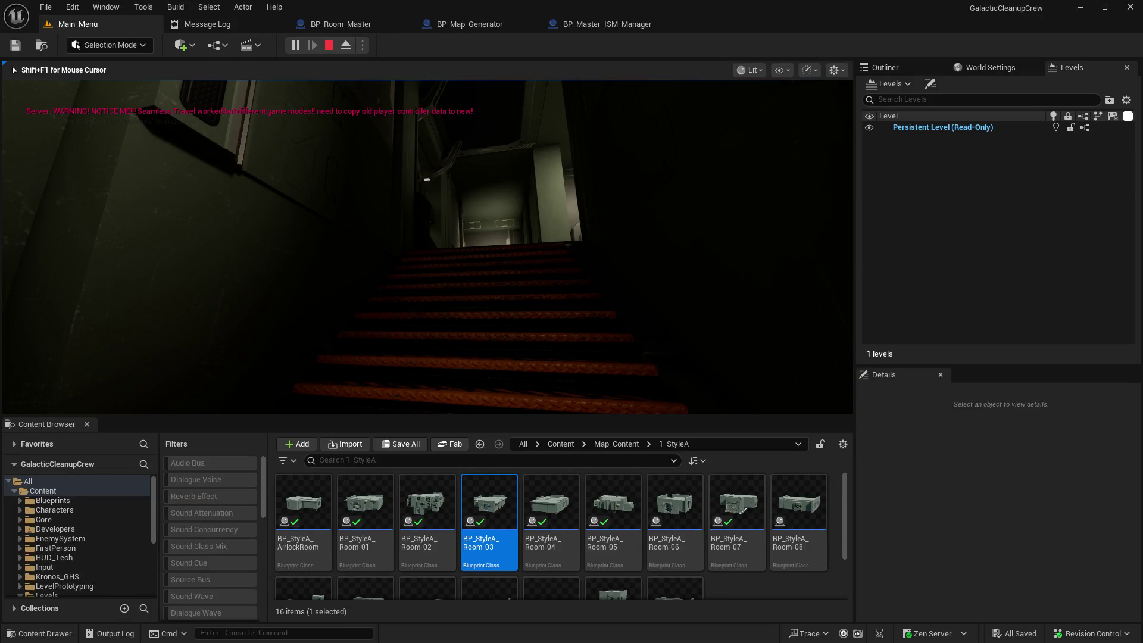
{"action": "key", "text": "Escape"}
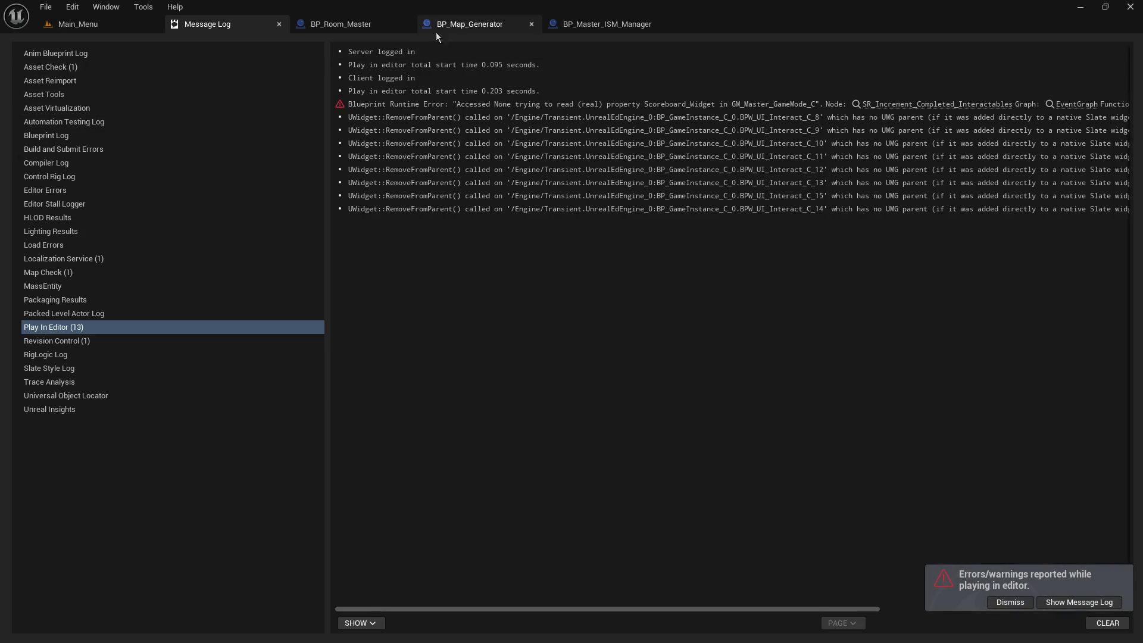
Step: Reconnect the event's execution to the For Each Loop and save BP_Map_Generator
{"action": "left_click", "coordinate": [448, 25]}
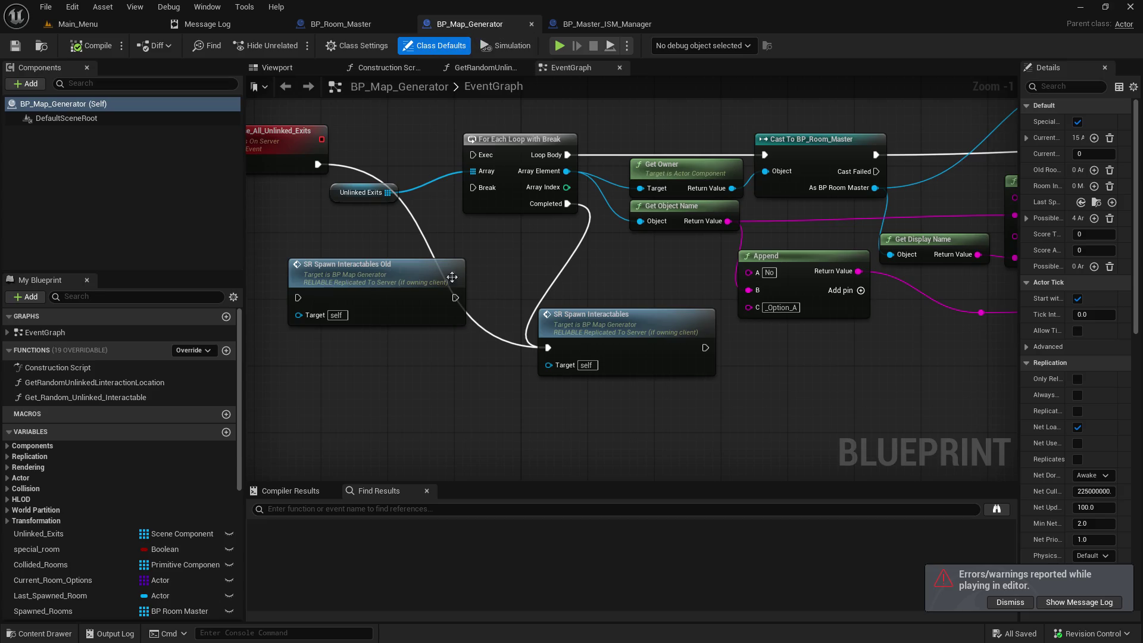
{"action": "left_click_drag", "start_coordinate": [318, 165], "coordinate": [473, 155]}
{"action": "left_click", "coordinate": [15, 46]}
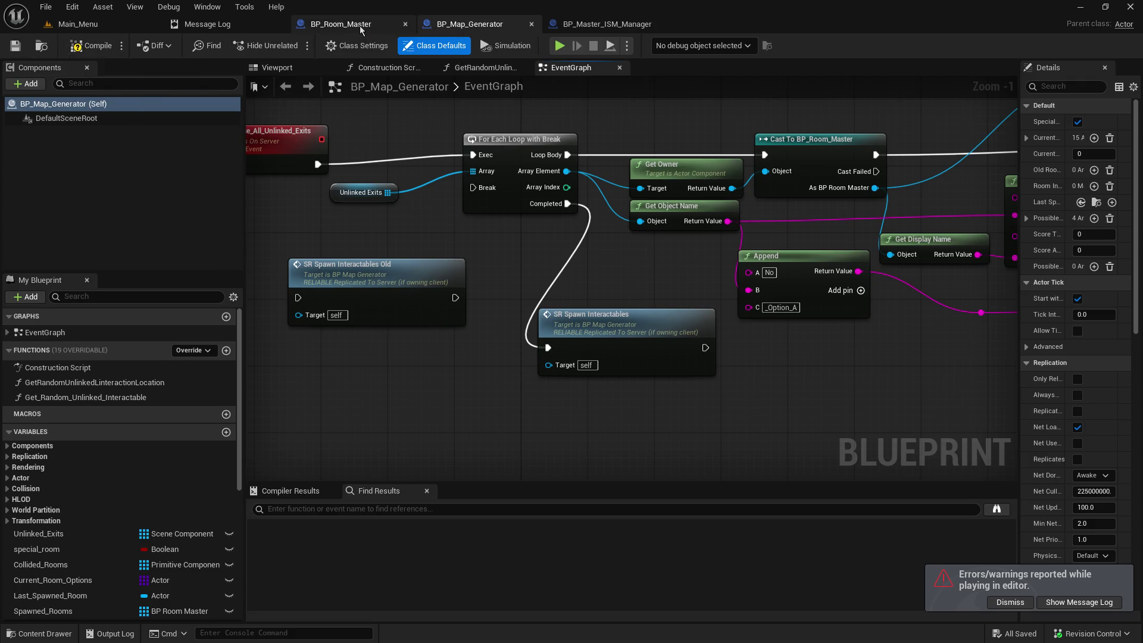
Step: Diff BP_Room_Master against its depot revision
{"action": "left_click", "coordinate": [361, 27]}
{"action": "left_click_drag", "start_coordinate": [953, 155], "coordinate": [357, 191]}
{"action": "scroll", "coordinate": [607, 188], "scroll_direction": "up", "scroll_amount": 1}
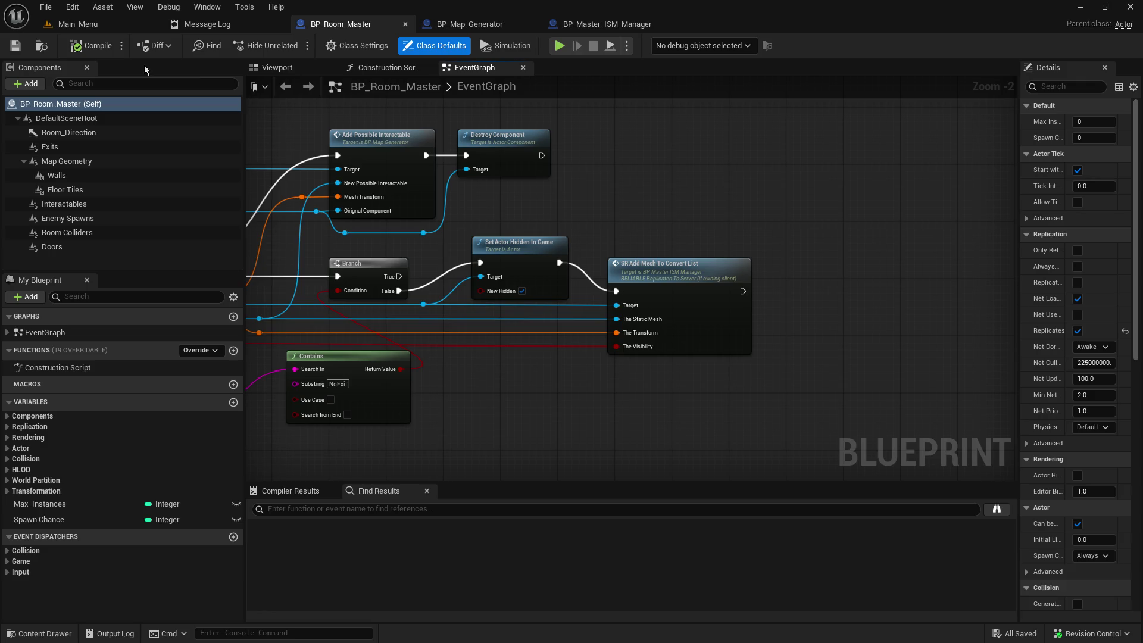
{"action": "left_click", "coordinate": [154, 45]}
{"action": "left_click", "coordinate": [157, 81]}
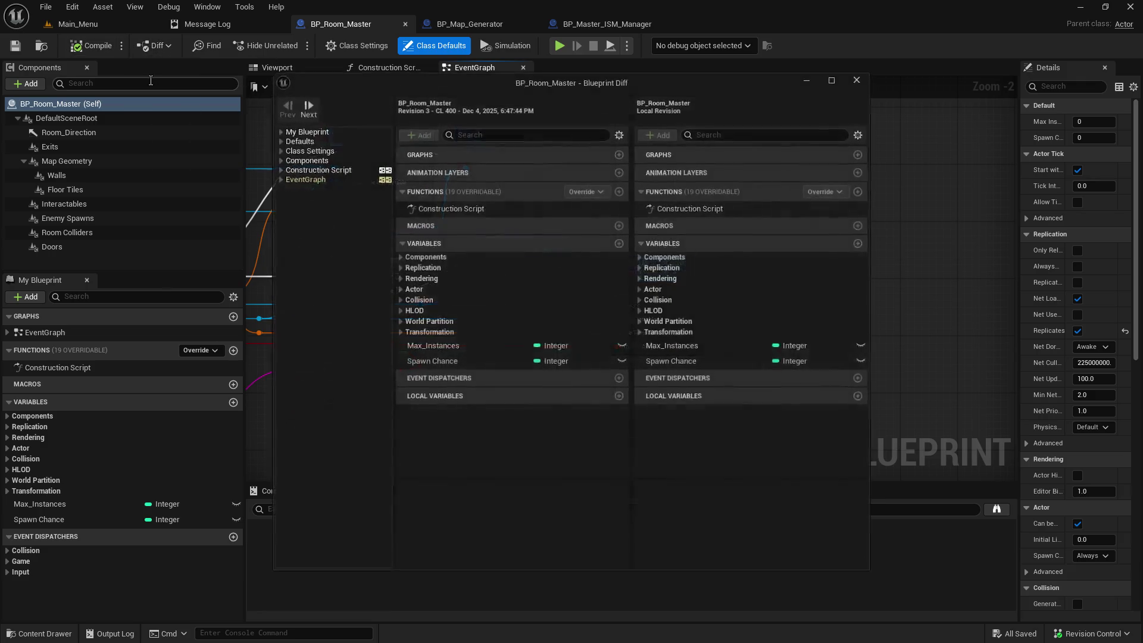
Step: Maximize the side-by-side EventGraph diff and survey the changed, disabled, Print String and Contains nodes
{"action": "left_click", "coordinate": [288, 180]}
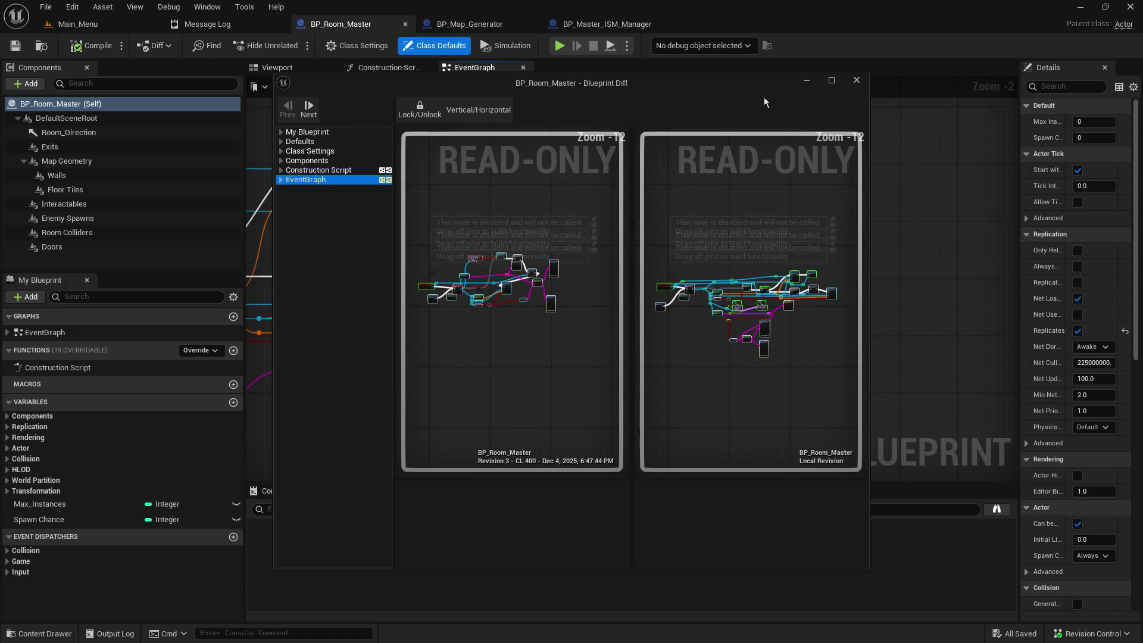
{"action": "left_click", "coordinate": [831, 80]}
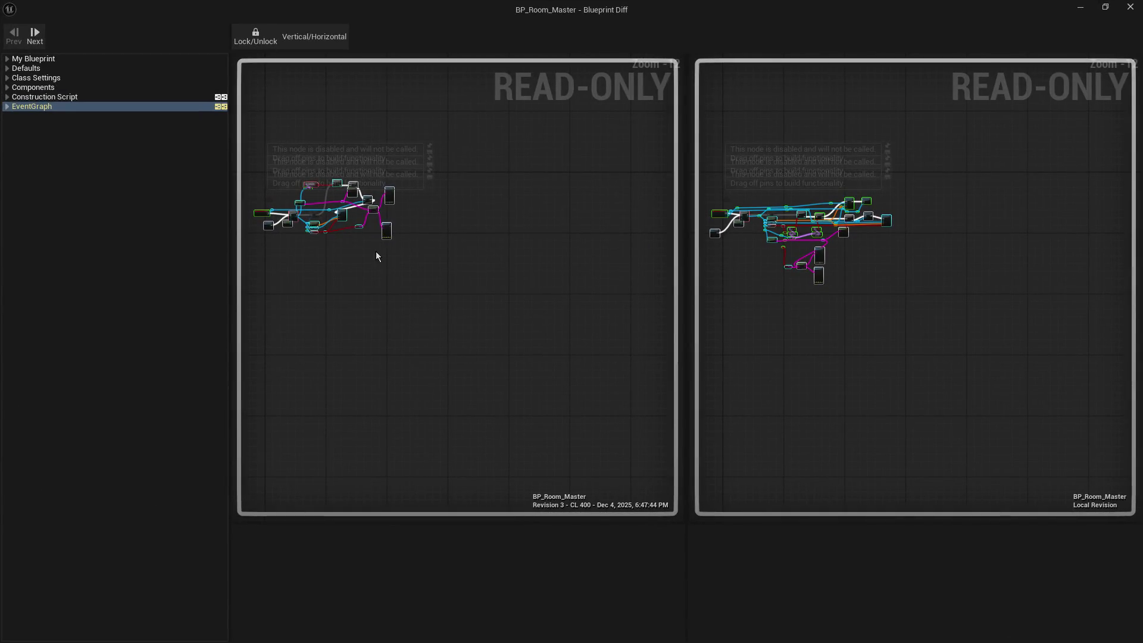
{"action": "scroll", "coordinate": [476, 273], "scroll_direction": "up", "scroll_amount": 9}
{"action": "scroll", "coordinate": [453, 258], "scroll_direction": "up", "scroll_amount": 1}
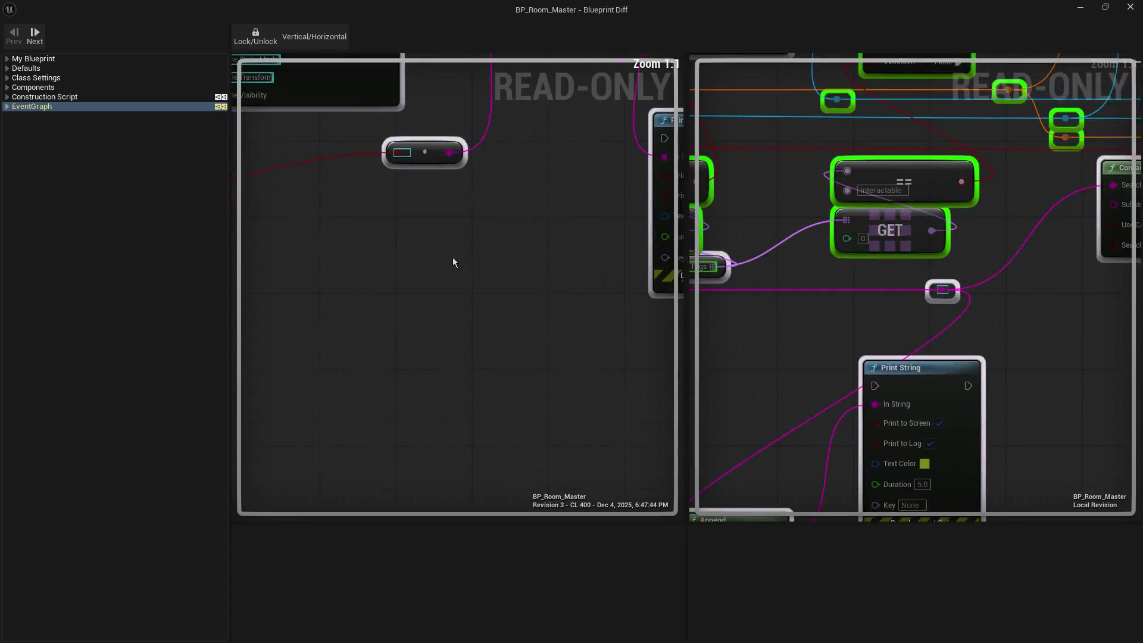
{"action": "scroll", "coordinate": [454, 258], "scroll_direction": "down", "scroll_amount": 4}
{"action": "scroll", "coordinate": [530, 349], "scroll_direction": "up", "scroll_amount": 2}
{"action": "mouse_move", "coordinate": [530, 349]}
{"action": "left_mouse_down"}
{"action": "mouse_move", "coordinate": [658, 351]}
{"action": "mouse_move", "coordinate": [638, 439]}
{"action": "mouse_move", "coordinate": [640, 429]}
{"action": "left_mouse_up"}
{"action": "mouse_move", "coordinate": [915, 482]}
{"action": "left_mouse_down"}
{"action": "mouse_move", "coordinate": [875, 447]}
{"action": "mouse_move", "coordinate": [1028, 424]}
{"action": "mouse_move", "coordinate": [758, 395]}
{"action": "mouse_move", "coordinate": [868, 416]}
{"action": "left_mouse_up"}
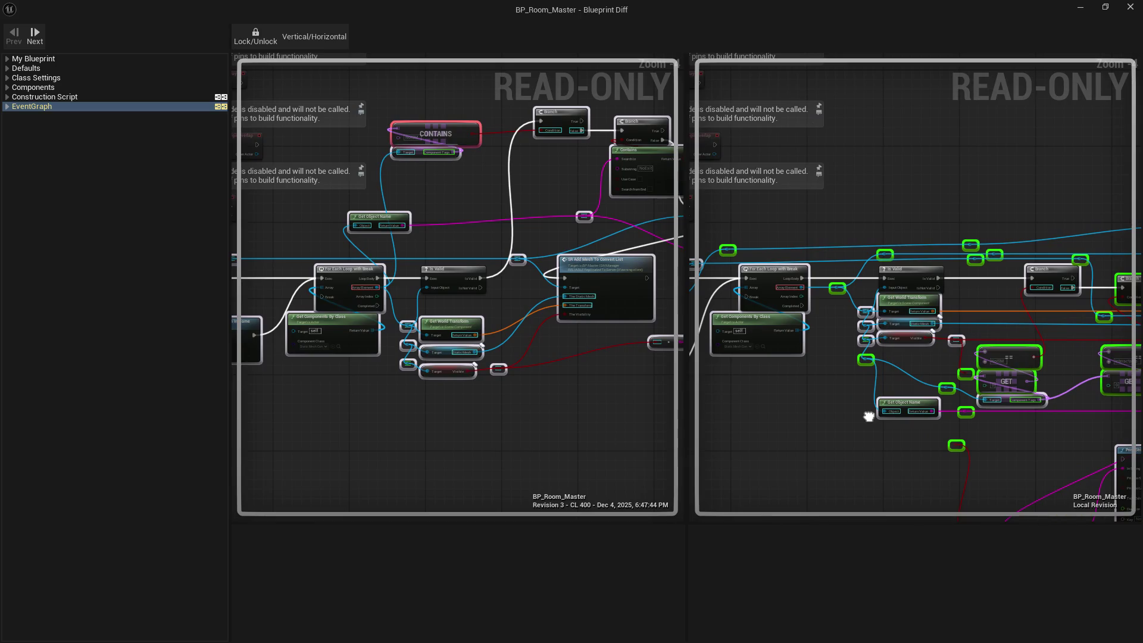
{"action": "scroll", "coordinate": [439, 167], "scroll_direction": "up", "scroll_amount": 4}
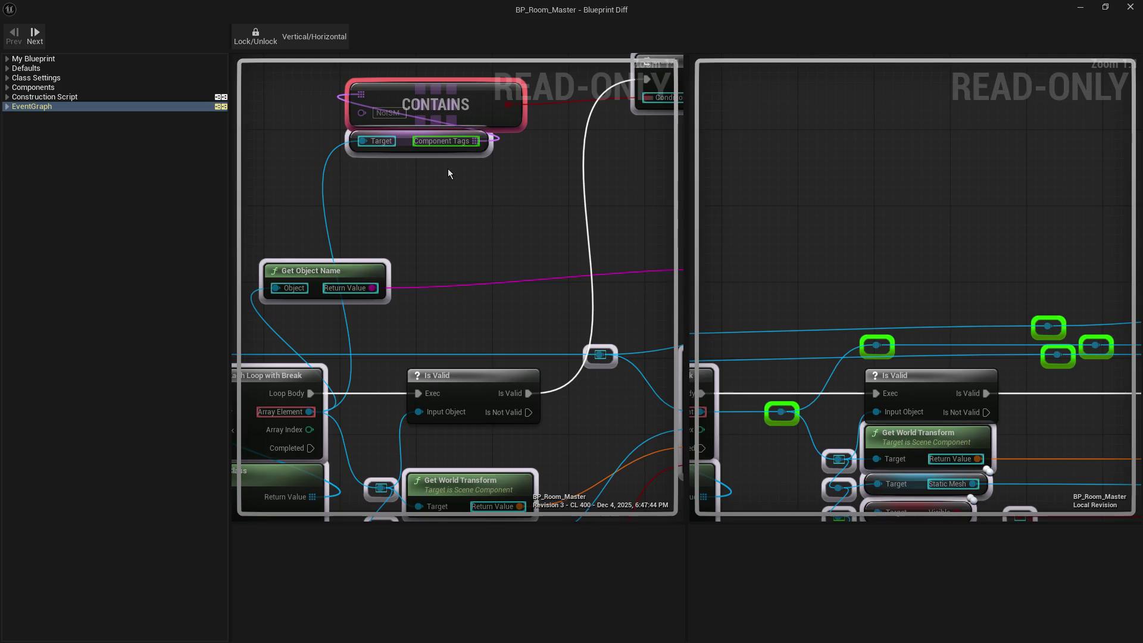
{"action": "mouse_move", "coordinate": [505, 265]}
{"action": "left_mouse_down"}
{"action": "mouse_move", "coordinate": [439, 169]}
{"action": "mouse_move", "coordinate": [298, 65]}
{"action": "mouse_move", "coordinate": [328, 60]}
{"action": "left_mouse_up"}
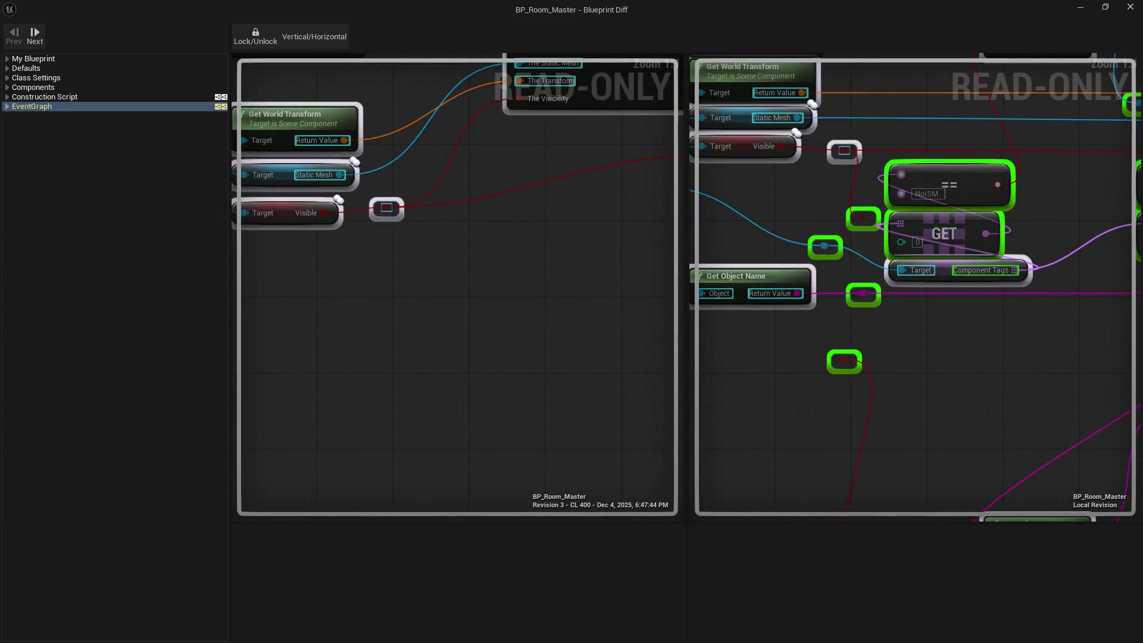
{"action": "scroll", "coordinate": [441, 177], "scroll_direction": "down", "scroll_amount": 8}
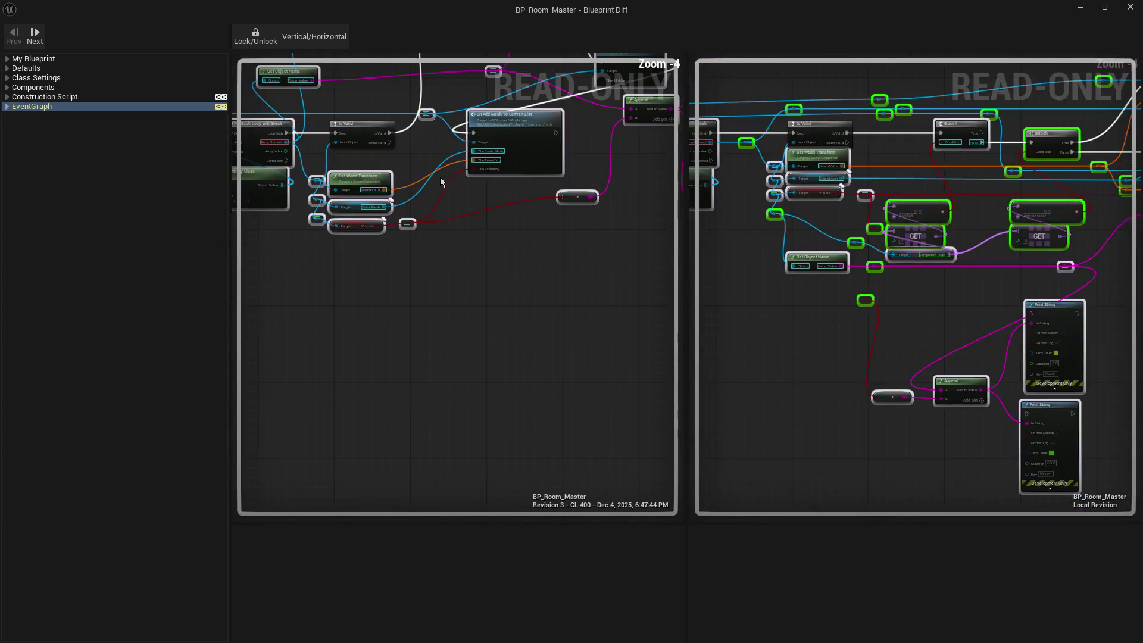
{"action": "left_click_drag", "start_coordinate": [482, 261], "coordinate": [454, 268]}
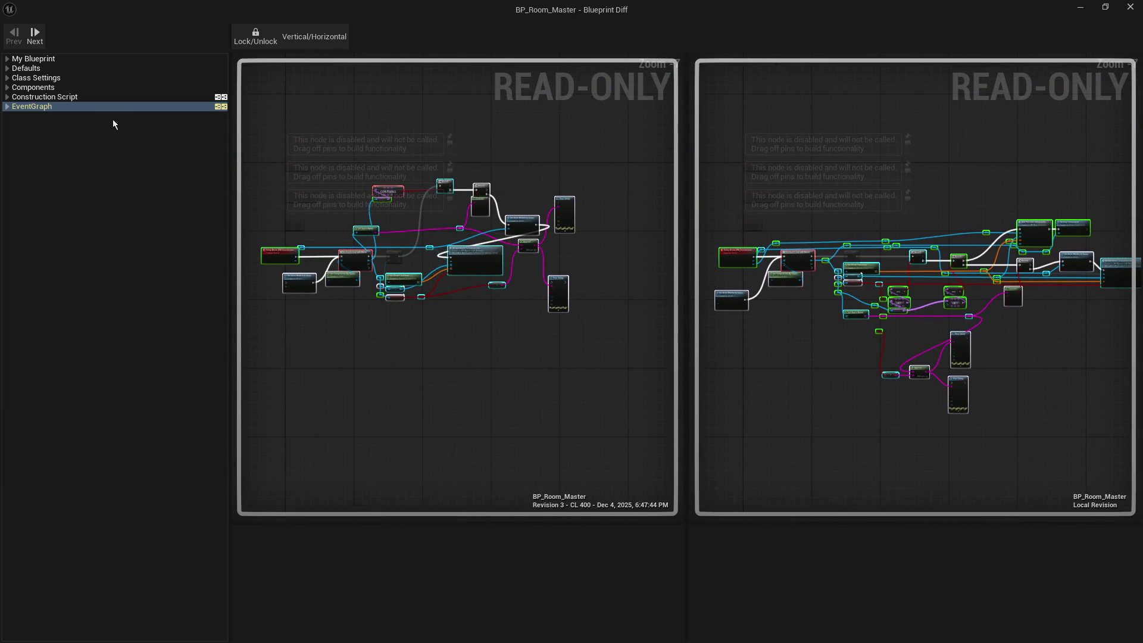
Step: Expand the EventGraph changes, inspect the removed Array Element link near SR Add Mesh To Convert List, then close
{"action": "left_click", "coordinate": [7, 107]}
{"action": "left_click", "coordinate": [119, 393]}
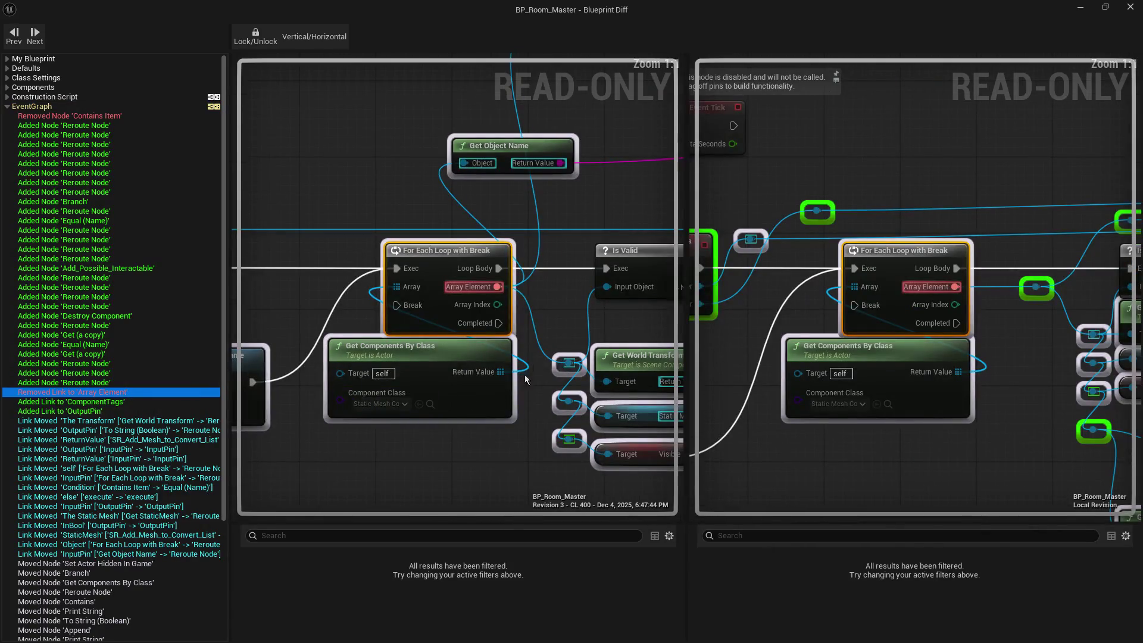
{"action": "left_click_drag", "start_coordinate": [598, 326], "coordinate": [409, 298]}
{"action": "scroll", "coordinate": [410, 298], "scroll_direction": "down", "scroll_amount": 8}
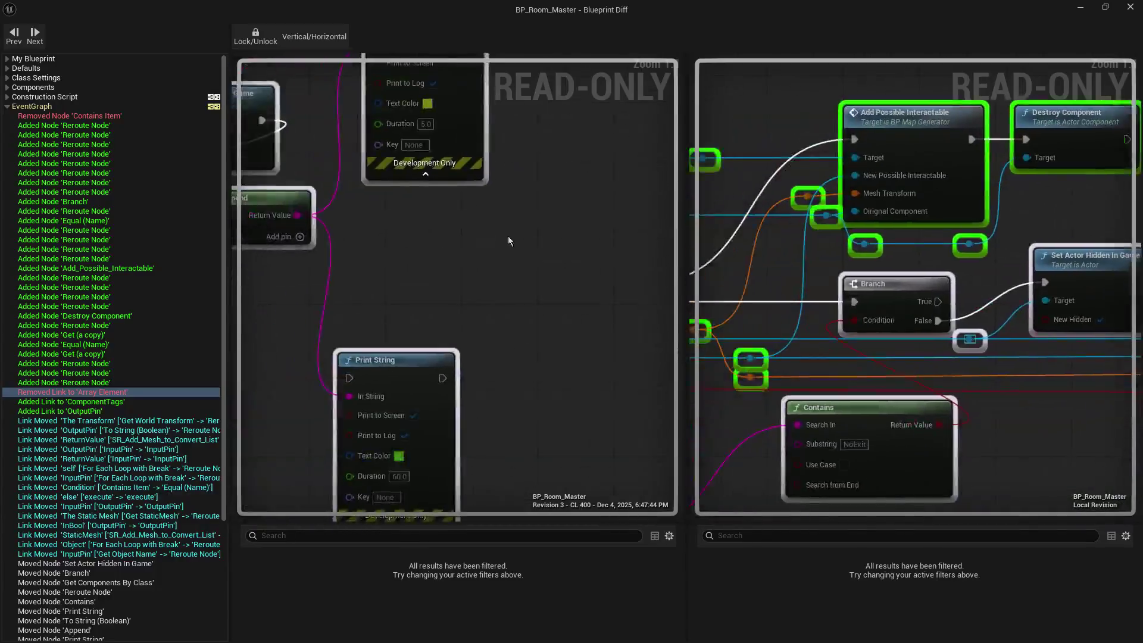
{"action": "scroll", "coordinate": [521, 259], "scroll_direction": "up", "scroll_amount": 4}
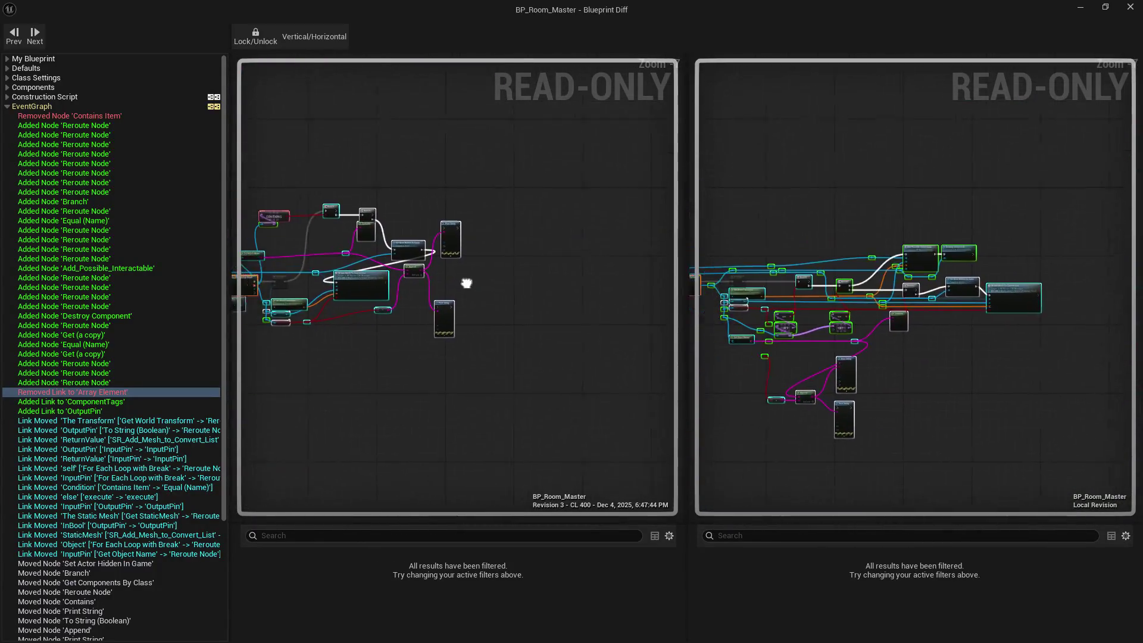
{"action": "left_click_drag", "start_coordinate": [417, 287], "coordinate": [568, 328]}
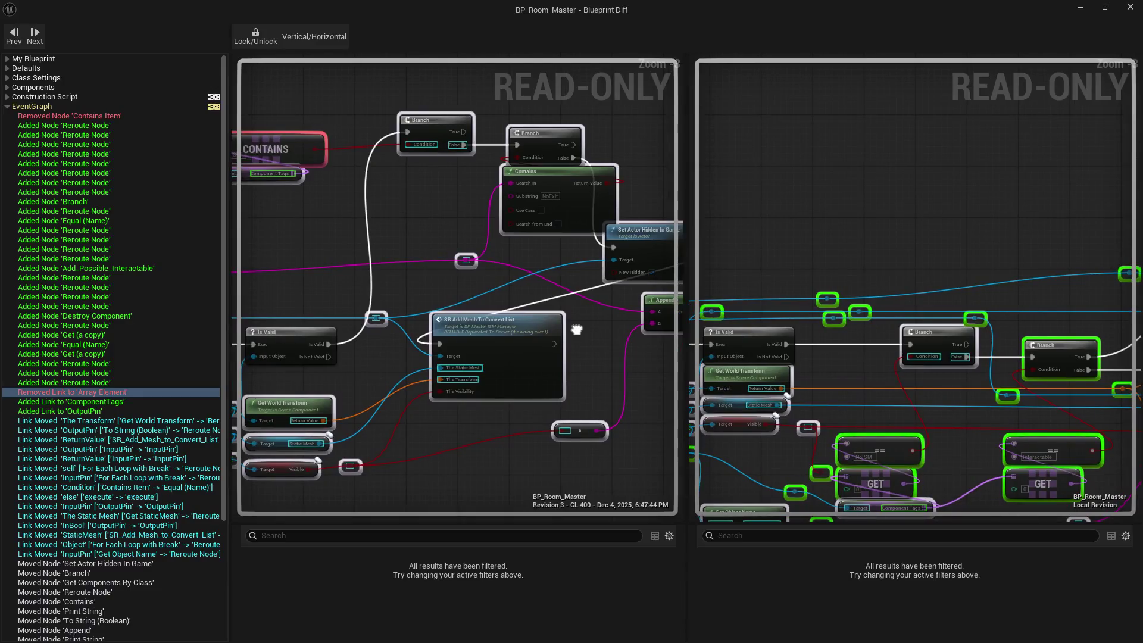
{"action": "scroll", "coordinate": [186, 381], "scroll_direction": "down", "scroll_amount": 3}
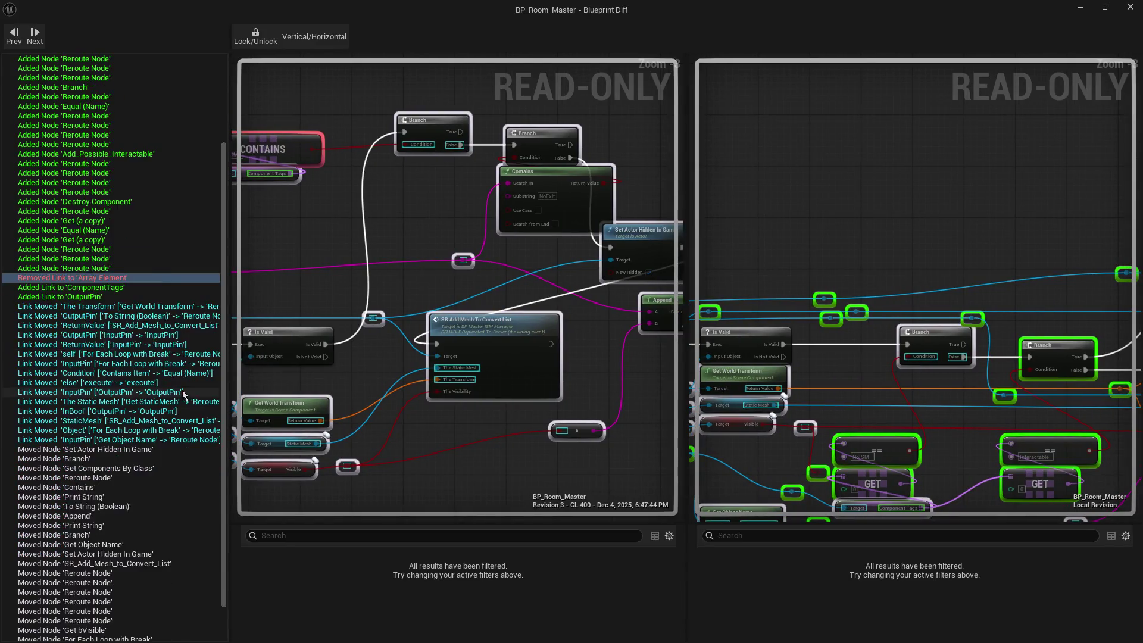
{"action": "scroll", "coordinate": [211, 348], "scroll_direction": "up", "scroll_amount": 3}
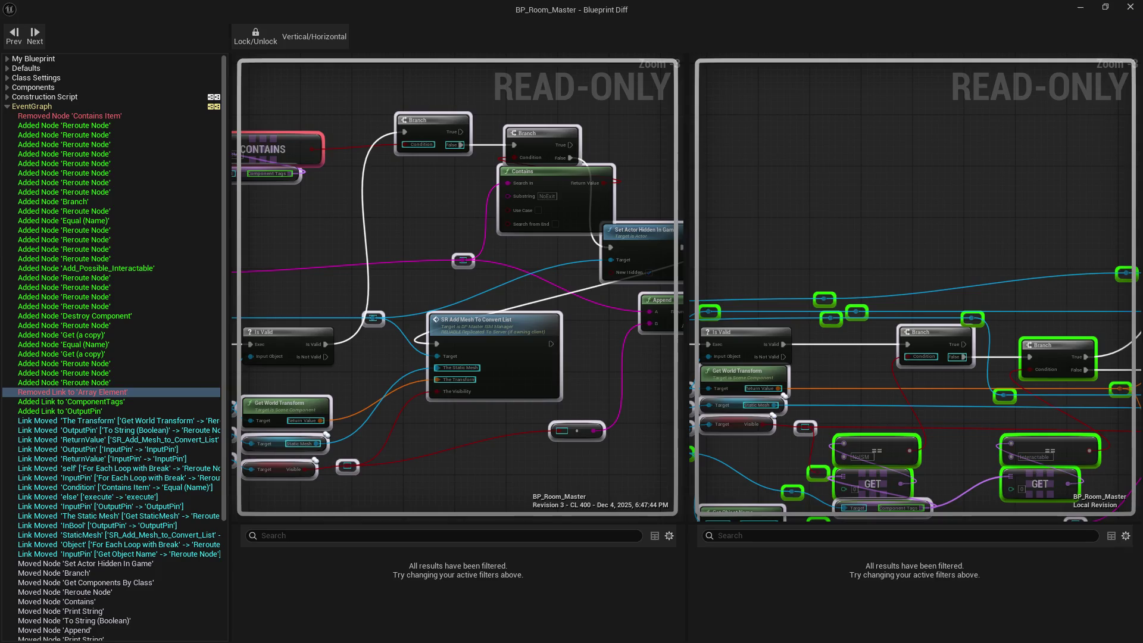
{"action": "left_click", "coordinate": [1139, 9]}
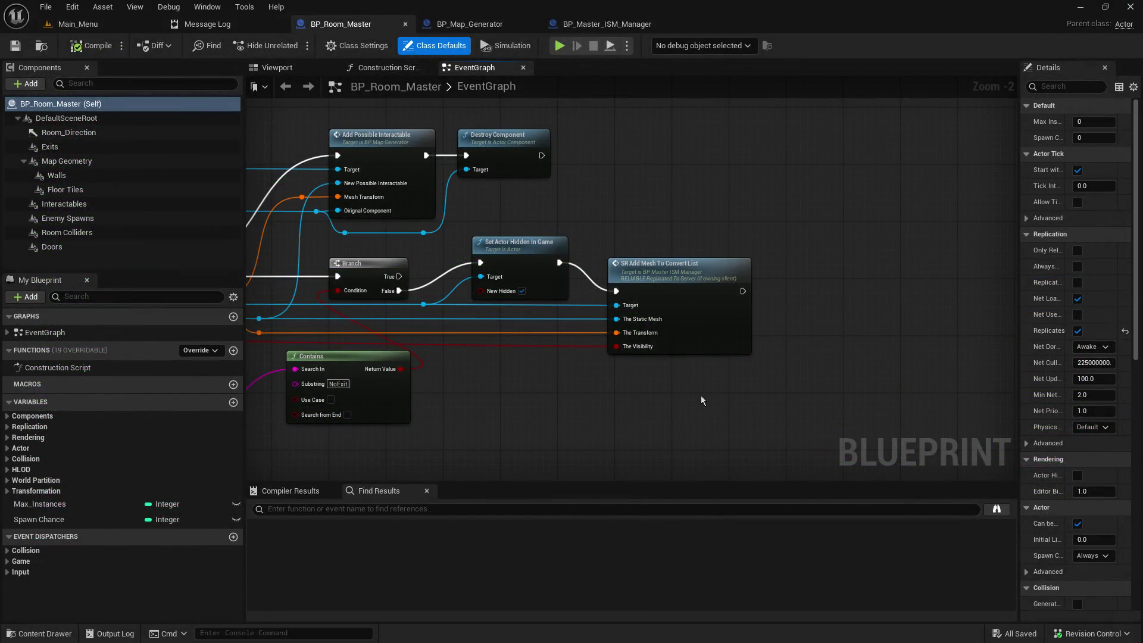
{"action": "mouse_move", "coordinate": [702, 396]}
{"action": "left_mouse_down"}
{"action": "mouse_move", "coordinate": [1142, 394]}
{"action": "mouse_move", "coordinate": [639, 410]}
{"action": "left_mouse_up"}
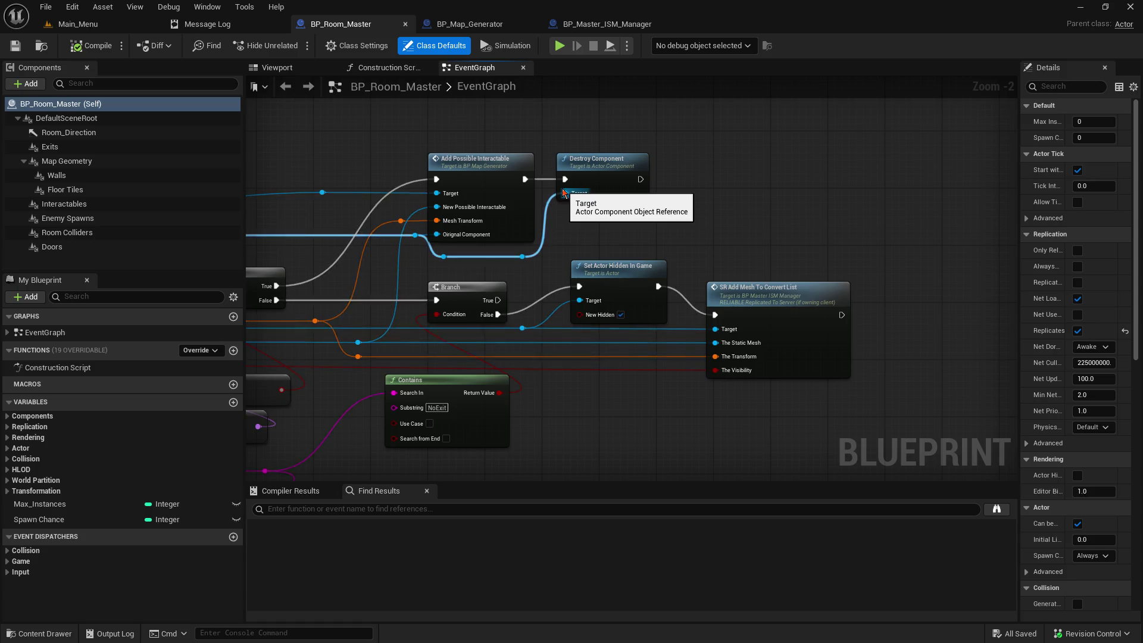
{"action": "mouse_move", "coordinate": [399, 152]}
{"action": "left_mouse_down"}
{"action": "mouse_move", "coordinate": [736, 275]}
{"action": "mouse_move", "coordinate": [987, 271]}
{"action": "mouse_move", "coordinate": [824, 228]}
{"action": "left_mouse_up"}
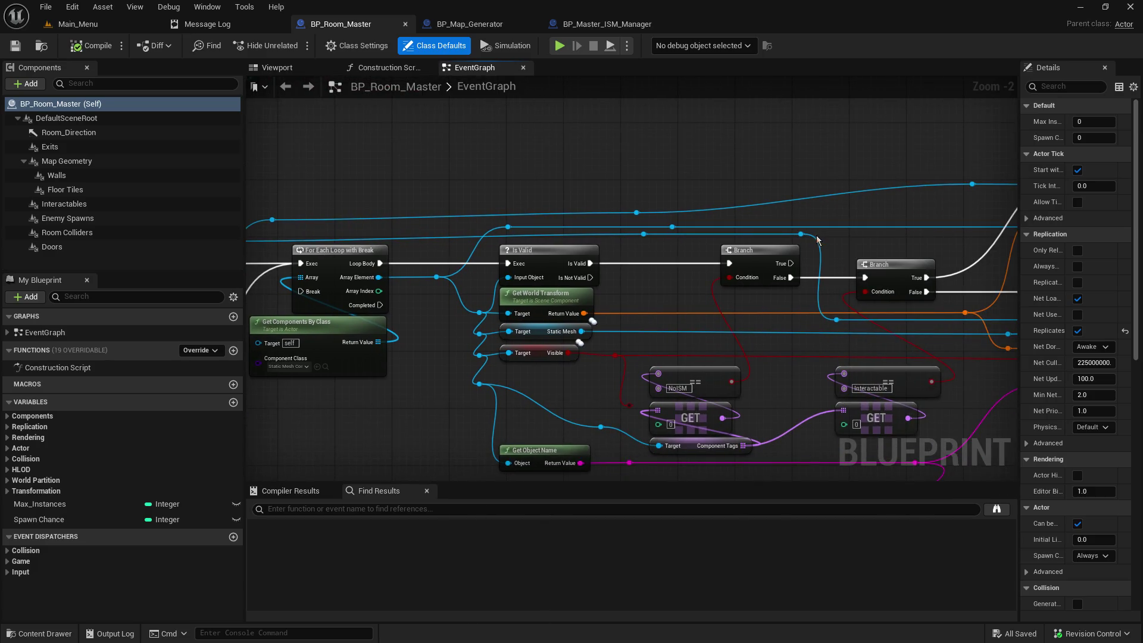
{"action": "mouse_move", "coordinate": [834, 227]}
{"action": "left_mouse_down"}
{"action": "mouse_move", "coordinate": [842, 247]}
{"action": "mouse_move", "coordinate": [535, 237]}
{"action": "mouse_move", "coordinate": [549, 235]}
{"action": "left_mouse_up"}
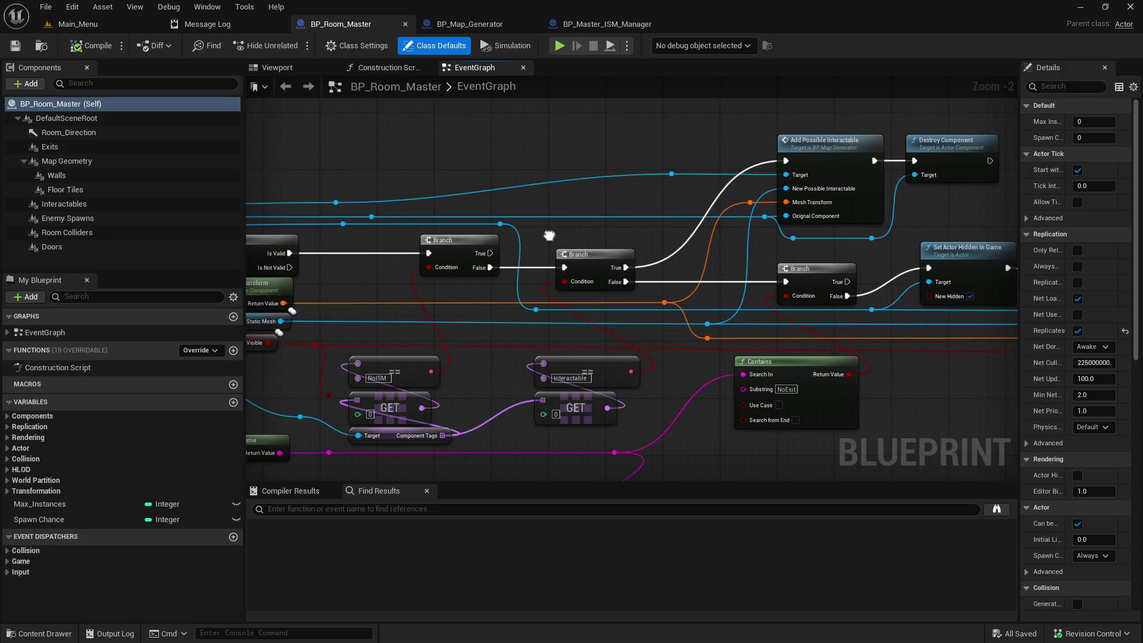
{"action": "mouse_move", "coordinate": [549, 235]}
{"action": "left_mouse_down"}
{"action": "mouse_move", "coordinate": [677, 256]}
{"action": "mouse_move", "coordinate": [560, 260]}
{"action": "left_mouse_up"}
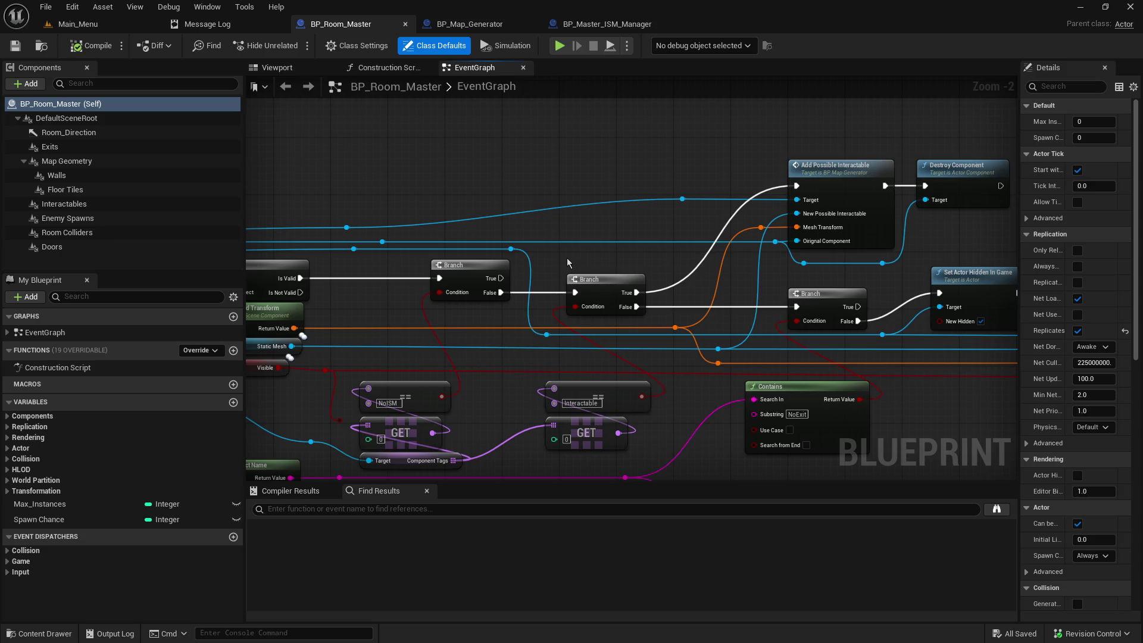
{"action": "left_click", "coordinate": [149, 46]}
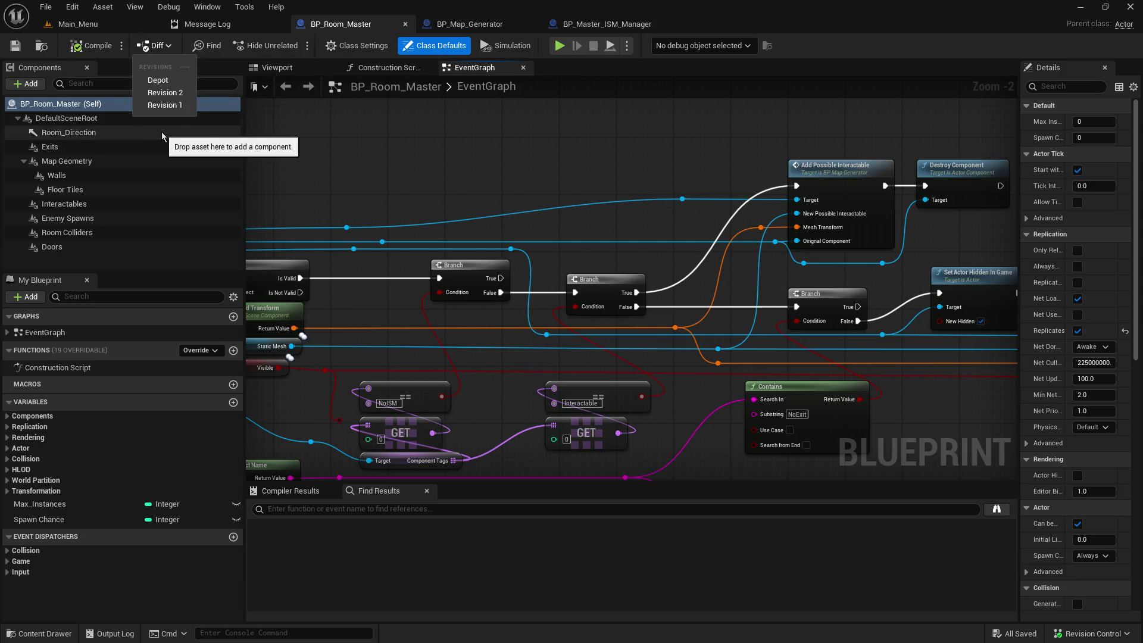
{"action": "left_click", "coordinate": [166, 105]}
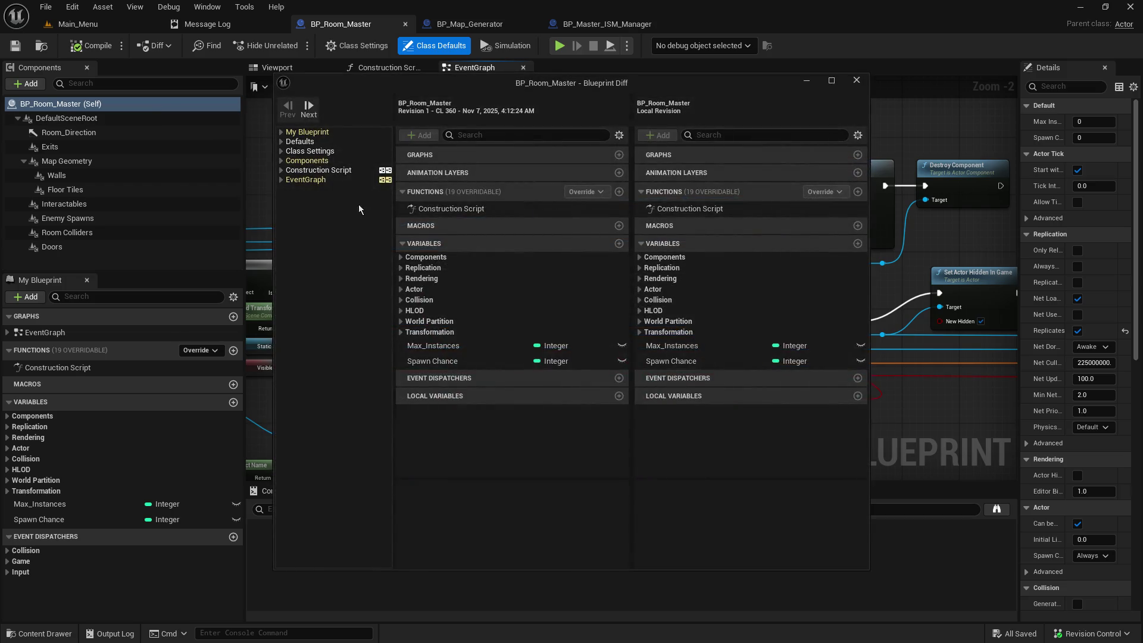
{"action": "left_click", "coordinate": [281, 180]}
{"action": "left_click", "coordinate": [304, 180]}
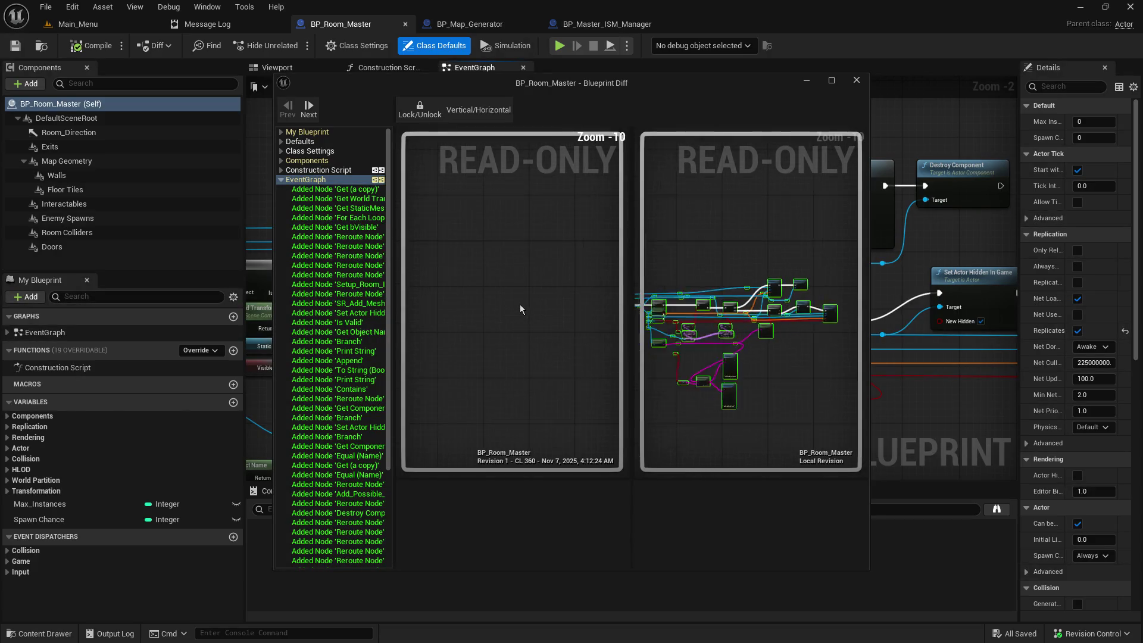
{"action": "left_click", "coordinate": [356, 161]}
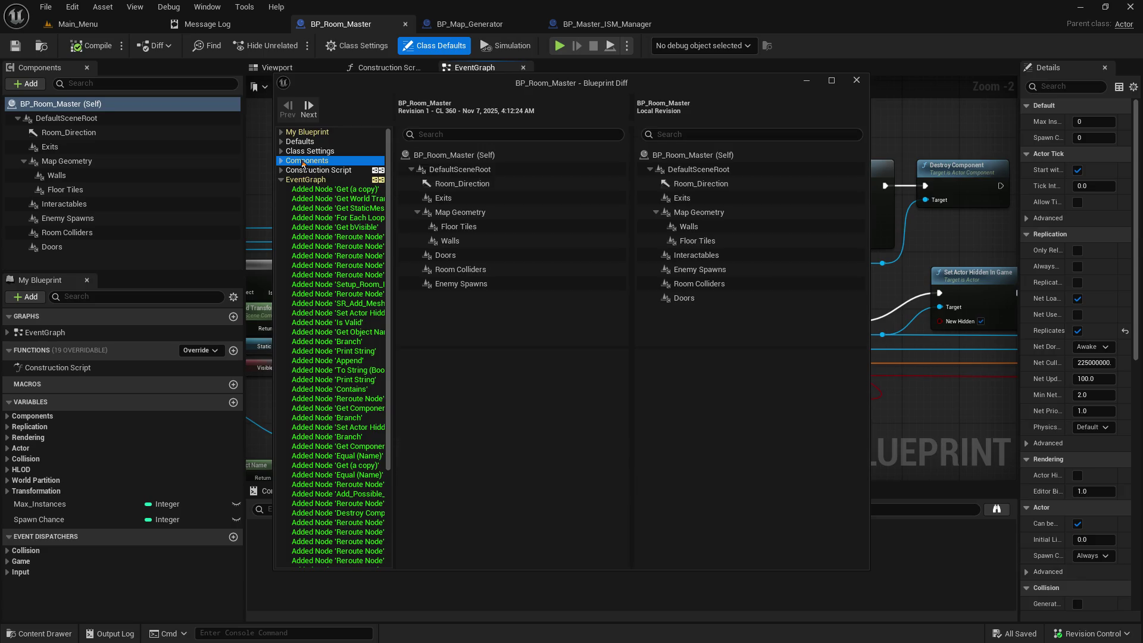
{"action": "left_click", "coordinate": [856, 79]}
{"action": "left_click_drag", "start_coordinate": [506, 309], "coordinate": [640, 256]}
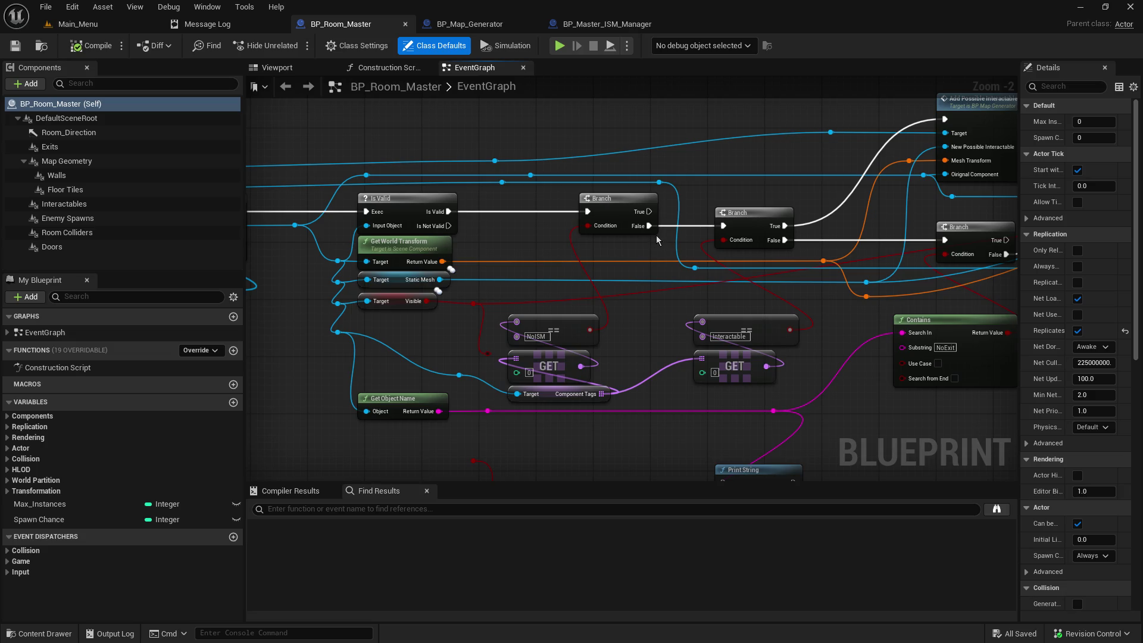
{"action": "mouse_move", "coordinate": [690, 150]}
{"action": "left_mouse_down"}
{"action": "mouse_move", "coordinate": [701, 225]}
{"action": "mouse_move", "coordinate": [684, 224]}
{"action": "mouse_move", "coordinate": [1007, 149]}
{"action": "left_mouse_up"}
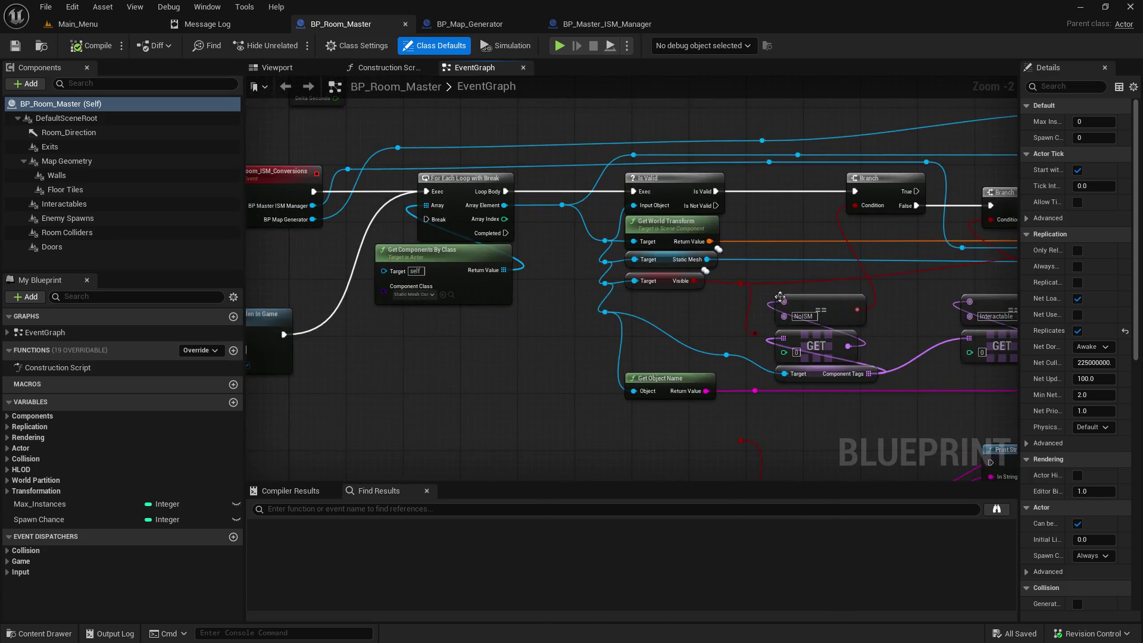
{"action": "left_click_drag", "start_coordinate": [720, 309], "coordinate": [733, 330]}
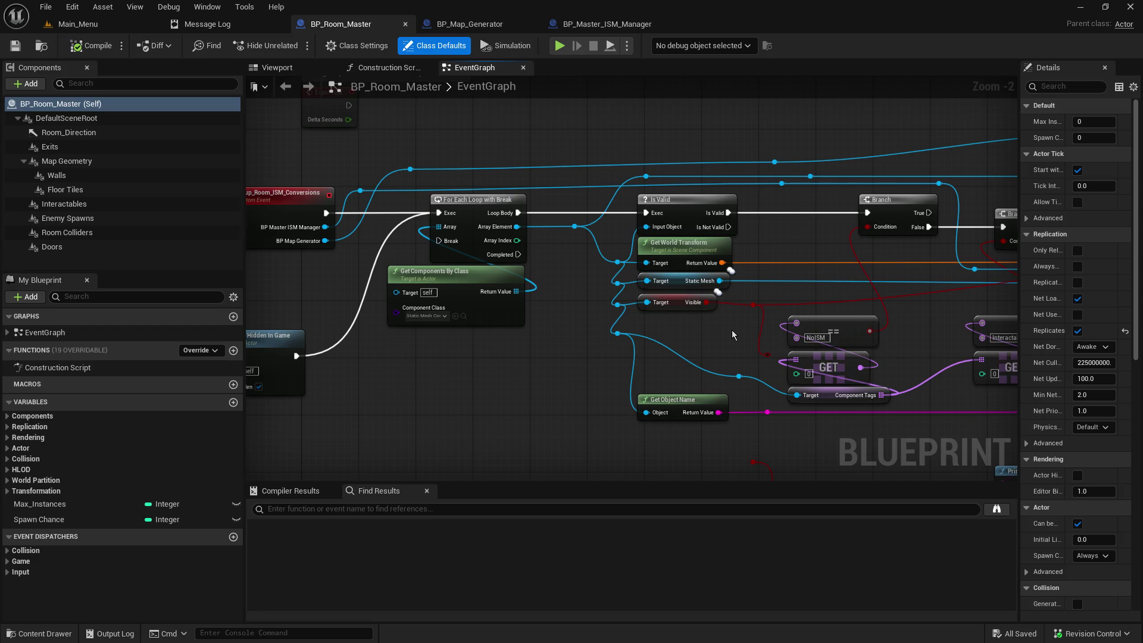
{"action": "mouse_move", "coordinate": [592, 308]}
{"action": "left_mouse_down"}
{"action": "mouse_move", "coordinate": [815, 321]}
{"action": "mouse_move", "coordinate": [666, 352]}
{"action": "left_mouse_up"}
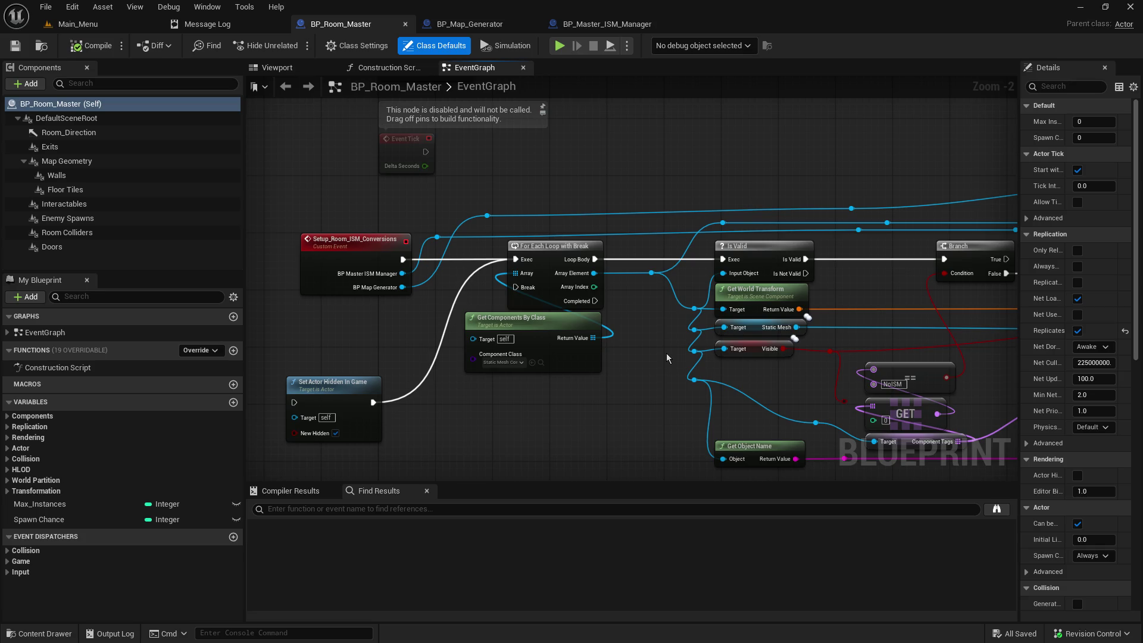
{"action": "left_click_drag", "start_coordinate": [670, 344], "coordinate": [448, 255]}
{"action": "mouse_move", "coordinate": [741, 223]}
{"action": "left_mouse_down"}
{"action": "mouse_move", "coordinate": [688, 280]}
{"action": "mouse_move", "coordinate": [518, 296]}
{"action": "mouse_move", "coordinate": [406, 251]}
{"action": "mouse_move", "coordinate": [423, 268]}
{"action": "left_mouse_up"}
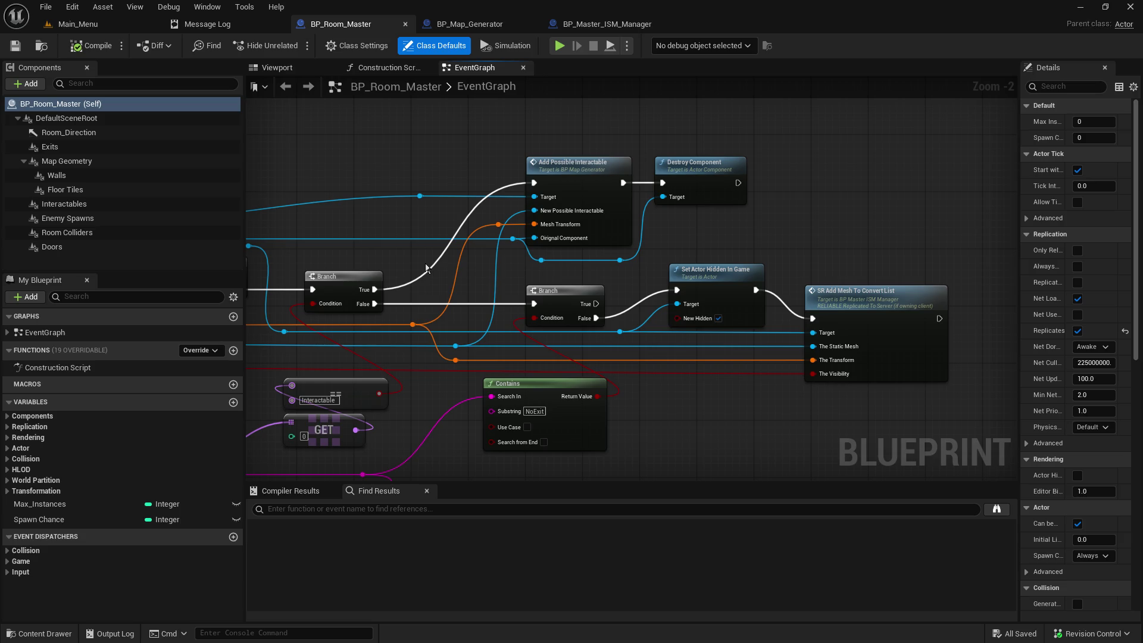
{"action": "mouse_move", "coordinate": [702, 462]}
{"action": "left_mouse_down"}
{"action": "mouse_move", "coordinate": [995, 331]}
{"action": "mouse_move", "coordinate": [1142, 343]}
{"action": "left_mouse_up"}
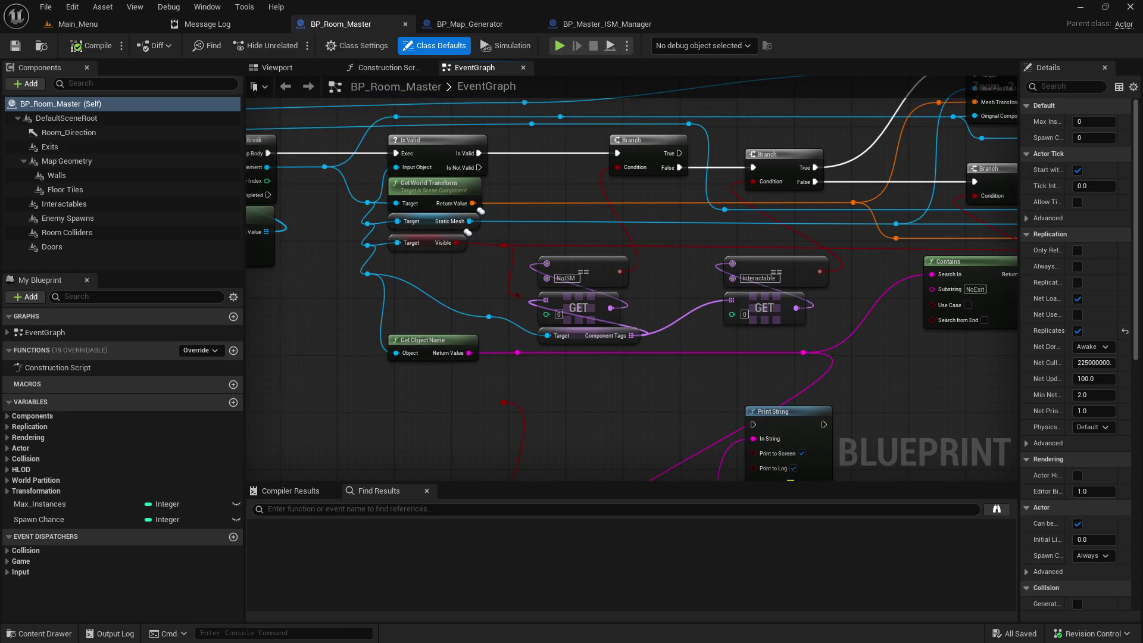
{"action": "left_click_drag", "start_coordinate": [1142, 343], "coordinate": [1142, 430]}
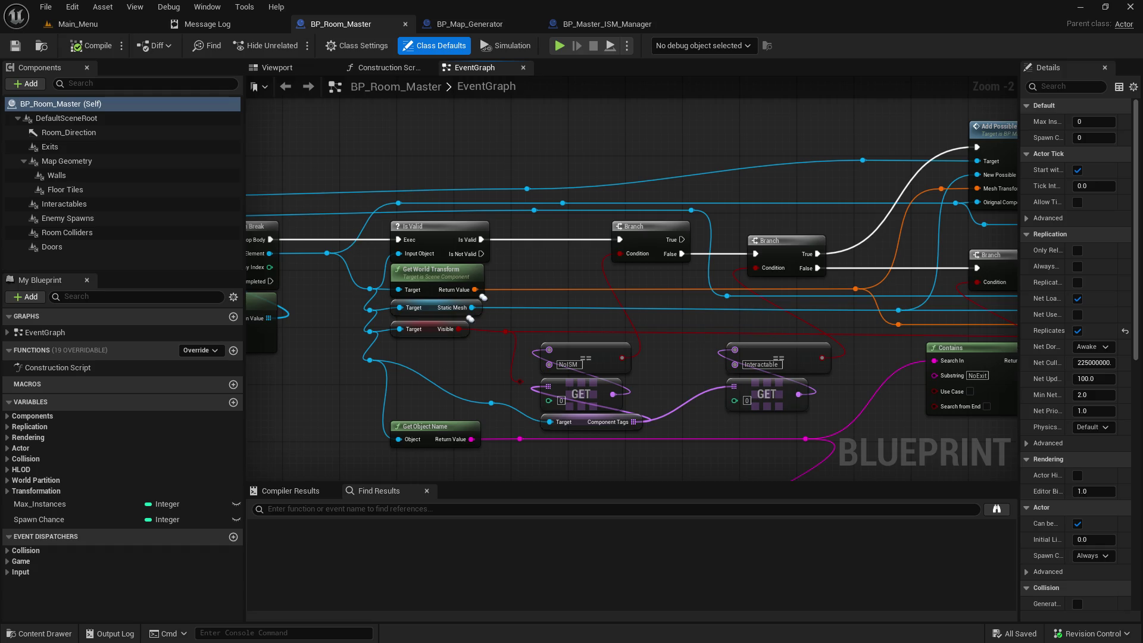
{"action": "left_click_drag", "start_coordinate": [1134, 430], "coordinate": [743, 391]}
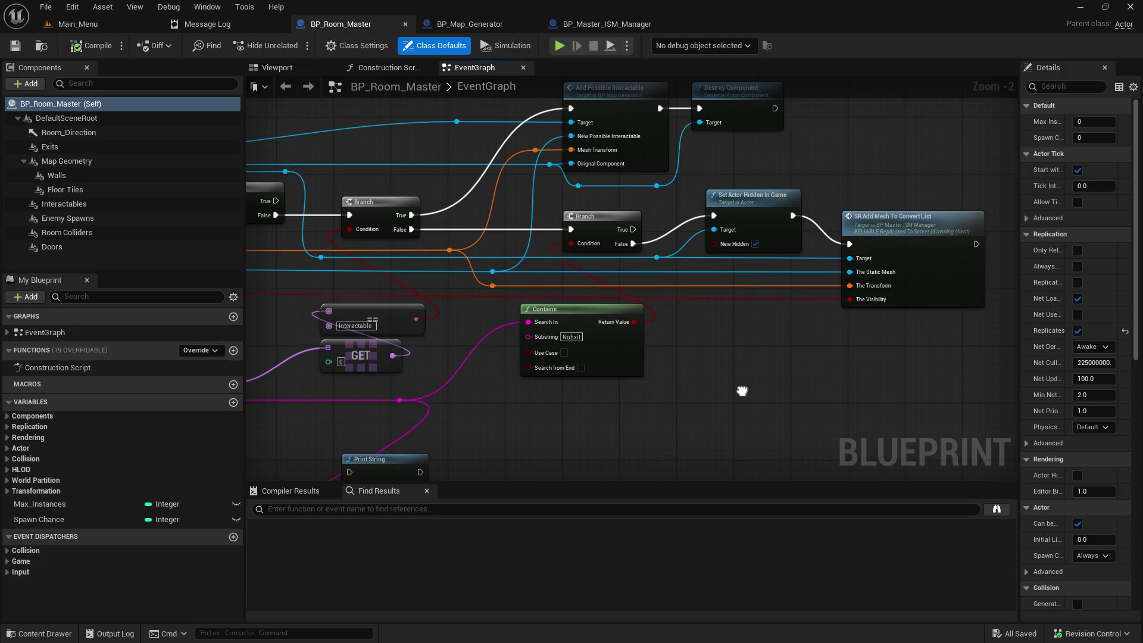
{"action": "left_click_drag", "start_coordinate": [730, 370], "coordinate": [702, 470]}
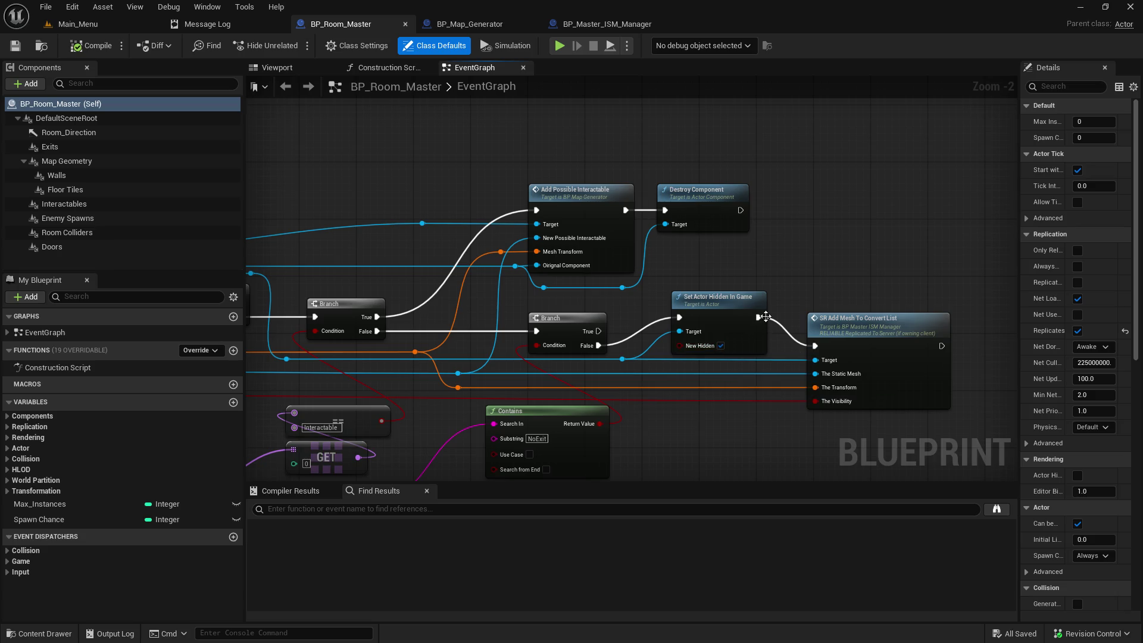
Step: Uncheck New Hidden on Set Actor Hidden in Game, compile, and host a PIE game from Main_Menu
{"action": "left_click", "coordinate": [721, 346]}
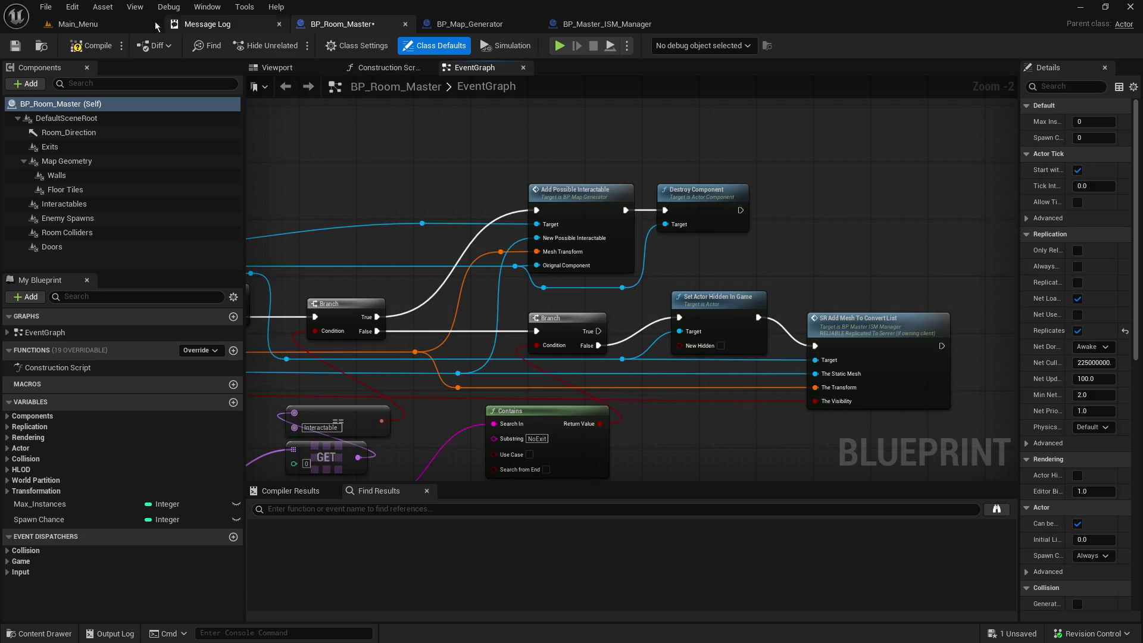
{"action": "left_click", "coordinate": [20, 50]}
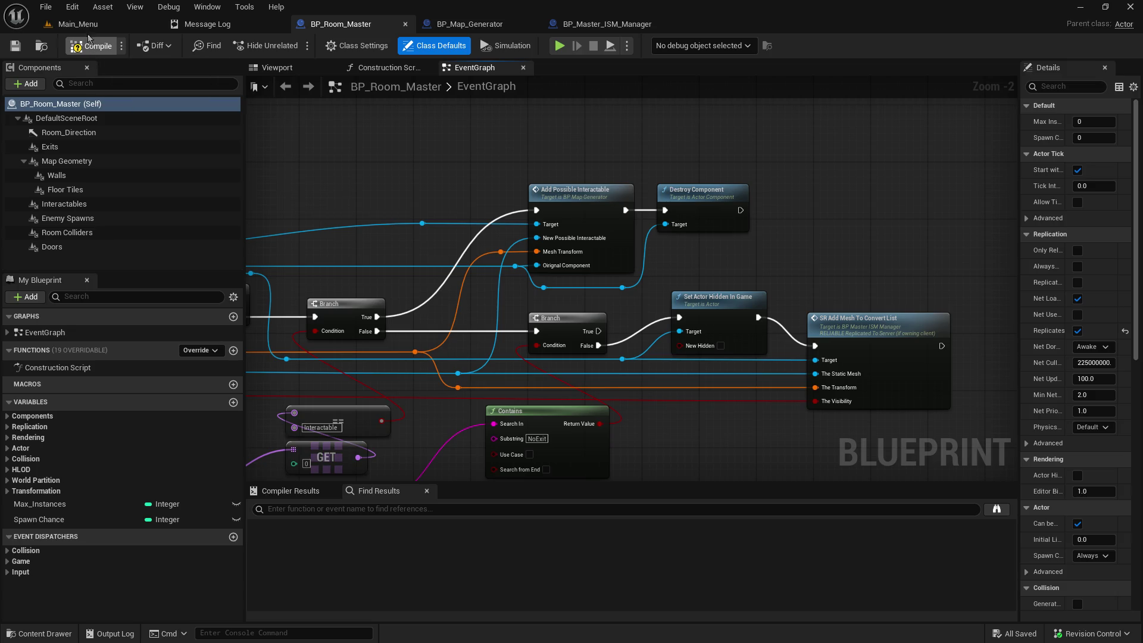
{"action": "left_click", "coordinate": [83, 28]}
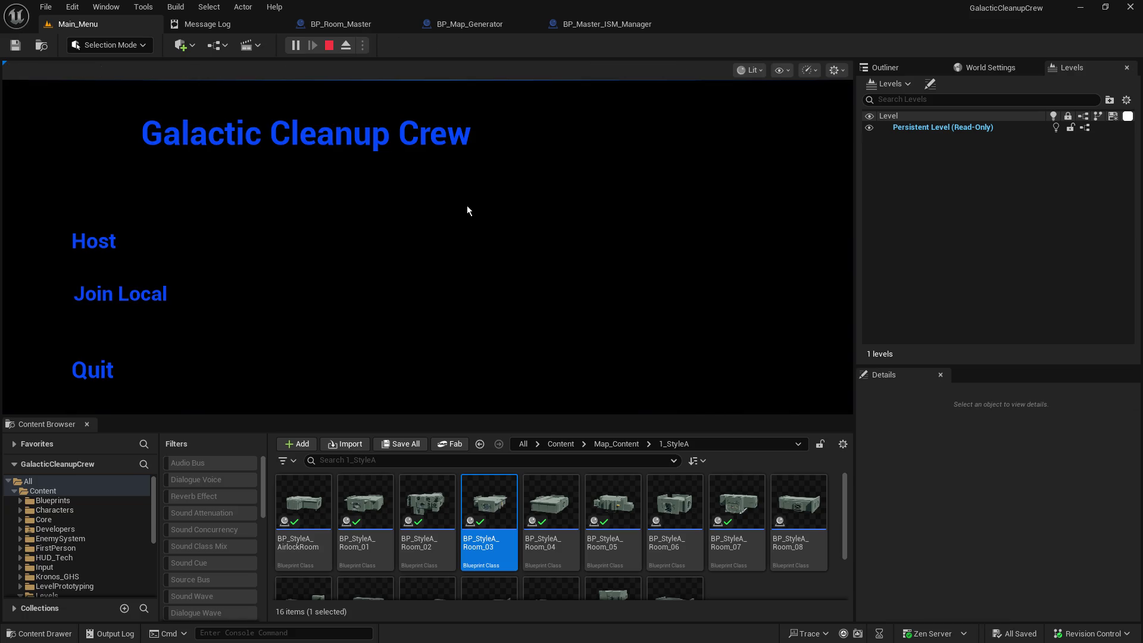
{"action": "left_click", "coordinate": [87, 244]}
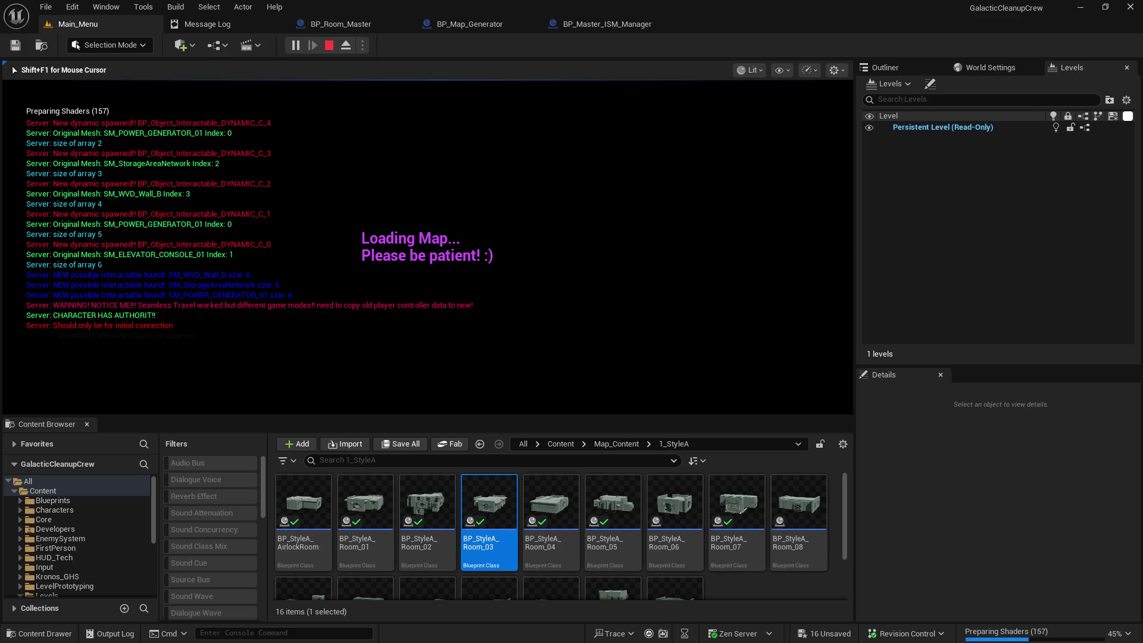
Step: Walk through the rooms to the outlined console and red canister, then stop PIE
{"action": "key", "text": "w"}
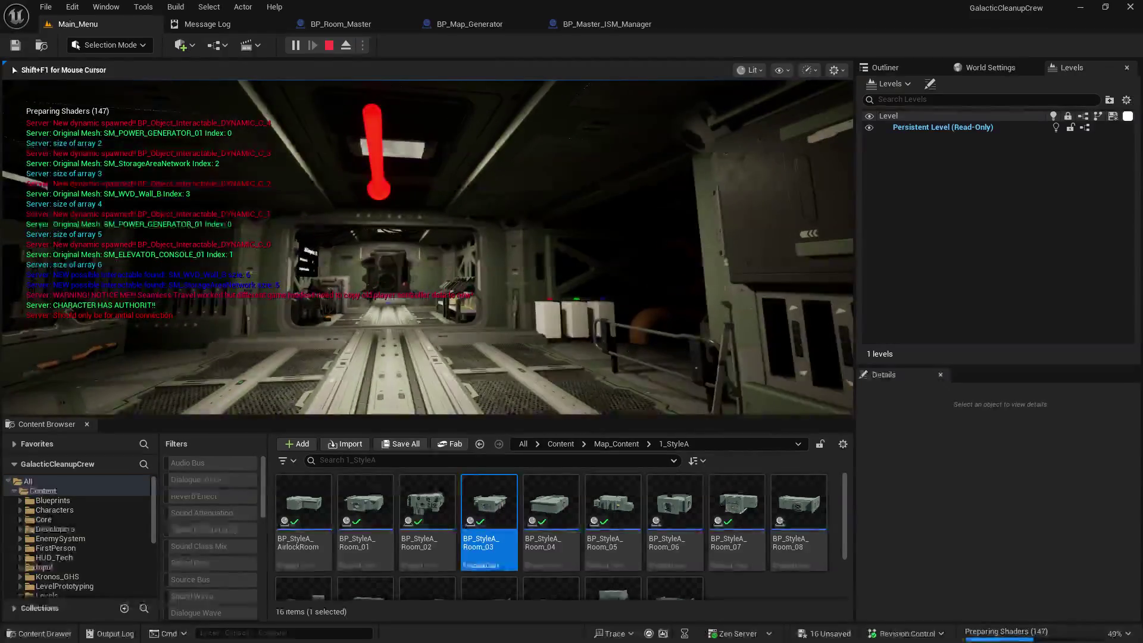
{"action": "key", "text": "w"}
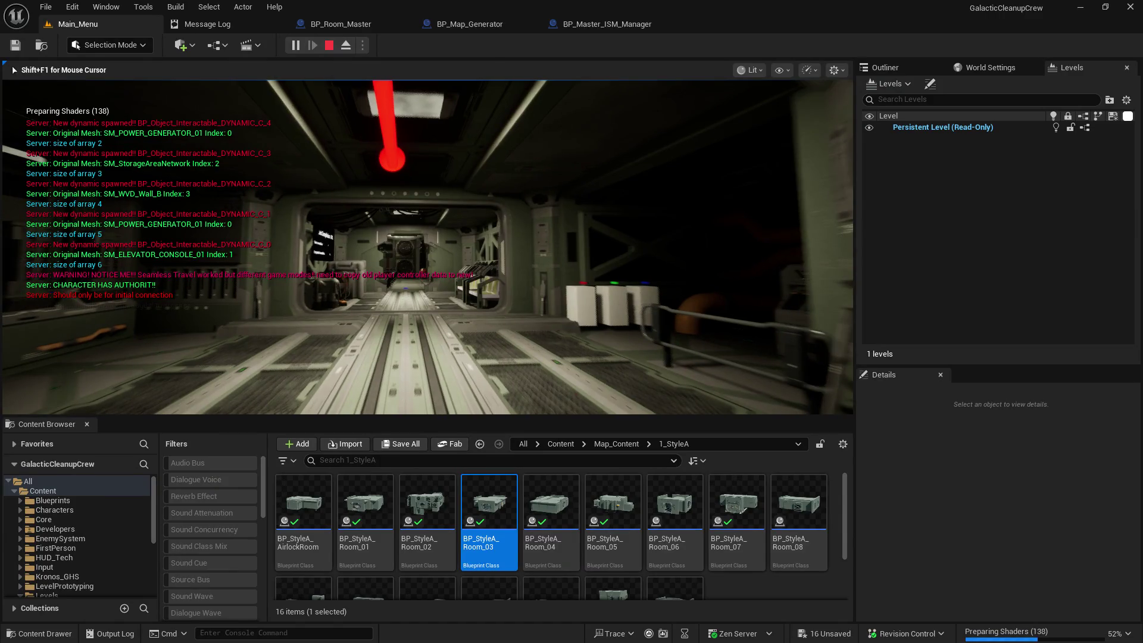
{"action": "key", "text": "w"}
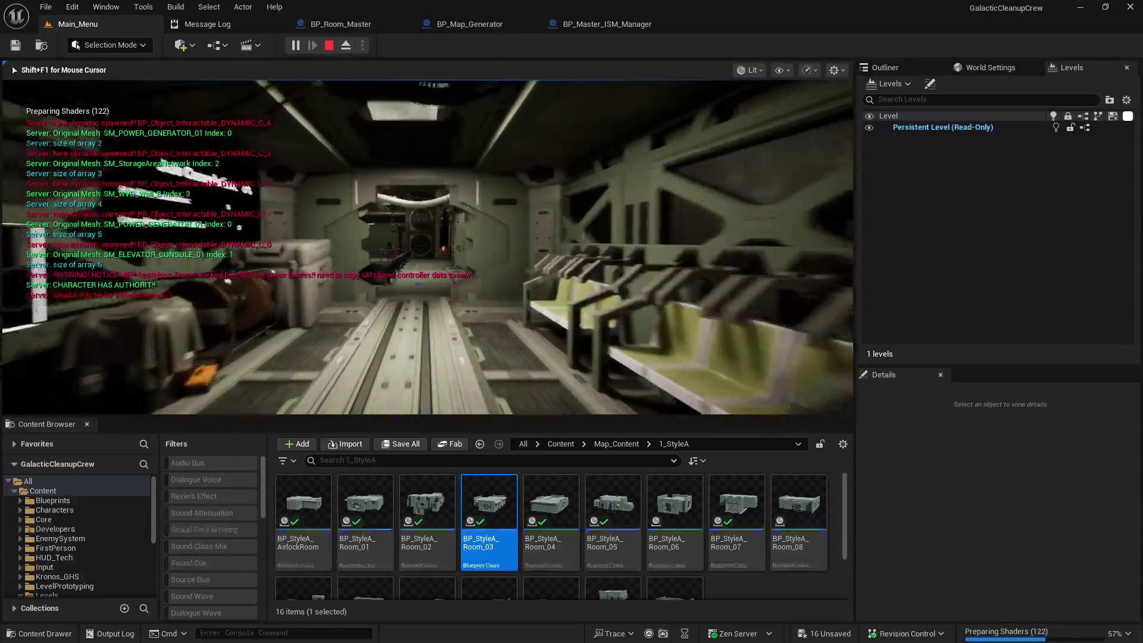
{"action": "key", "text": "w"}
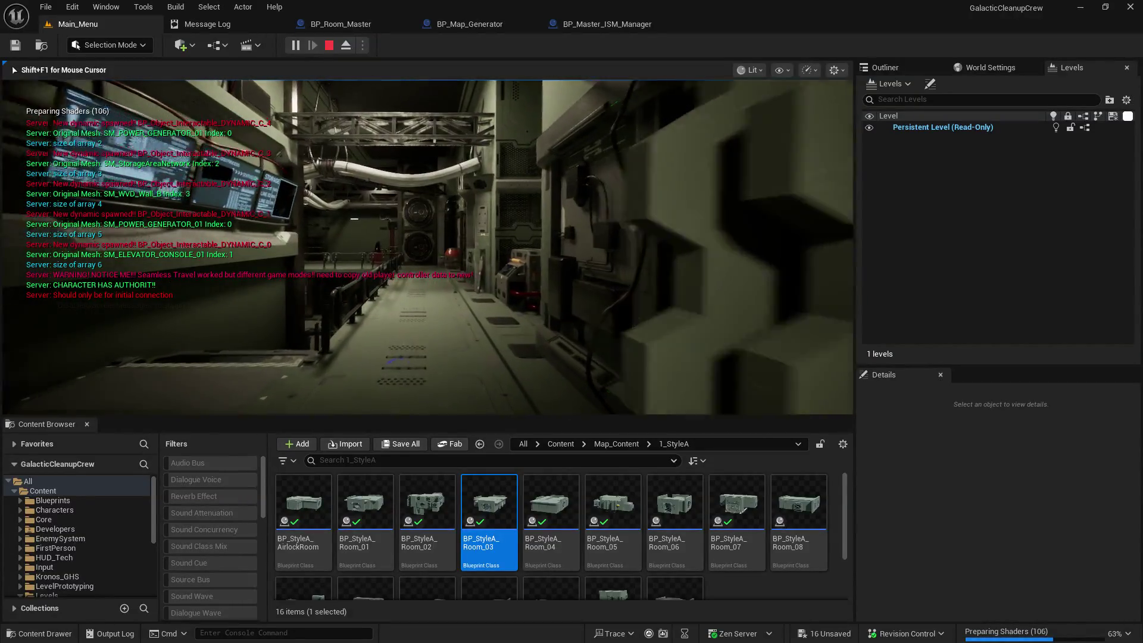
{"action": "key", "text": "w"}
{"action": "key", "text": "w"}
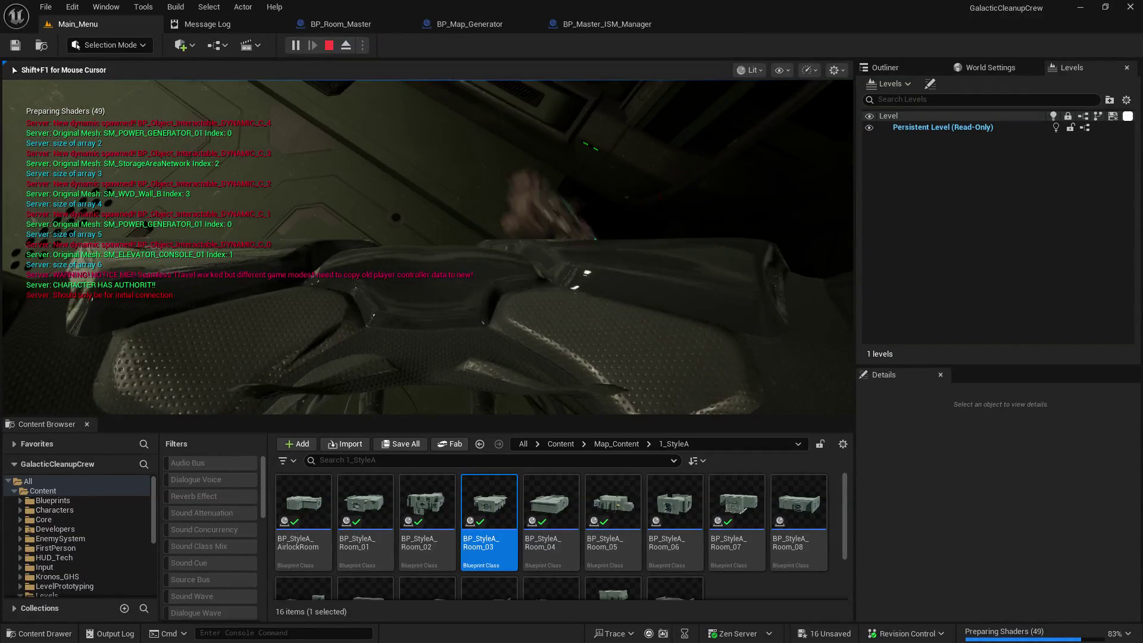
{"action": "key", "text": "w"}
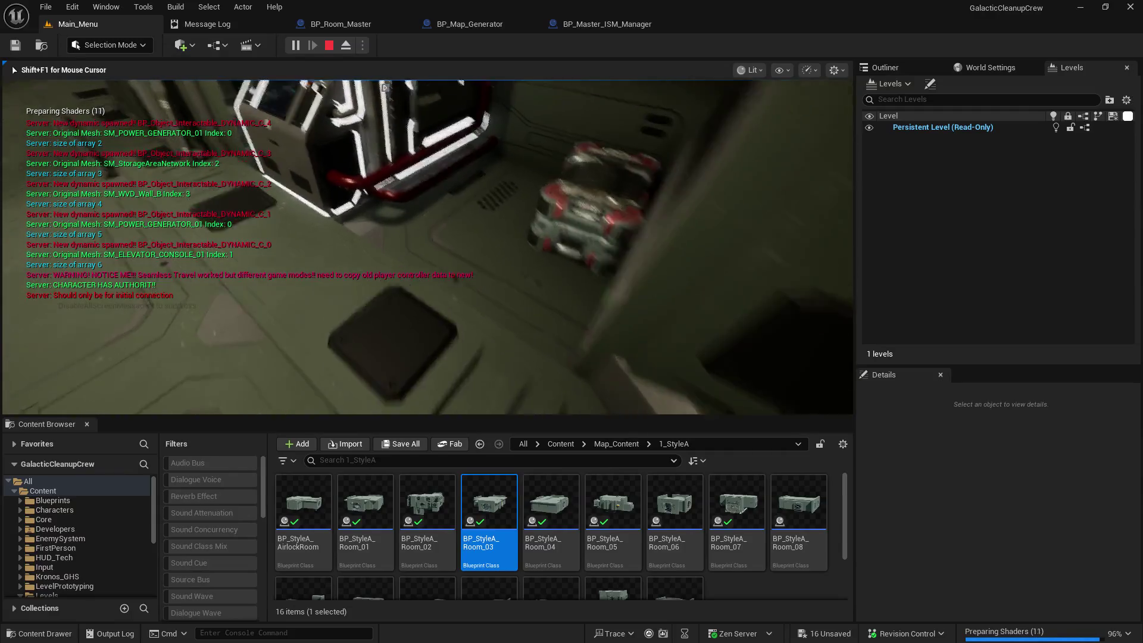
{"action": "key", "text": "w"}
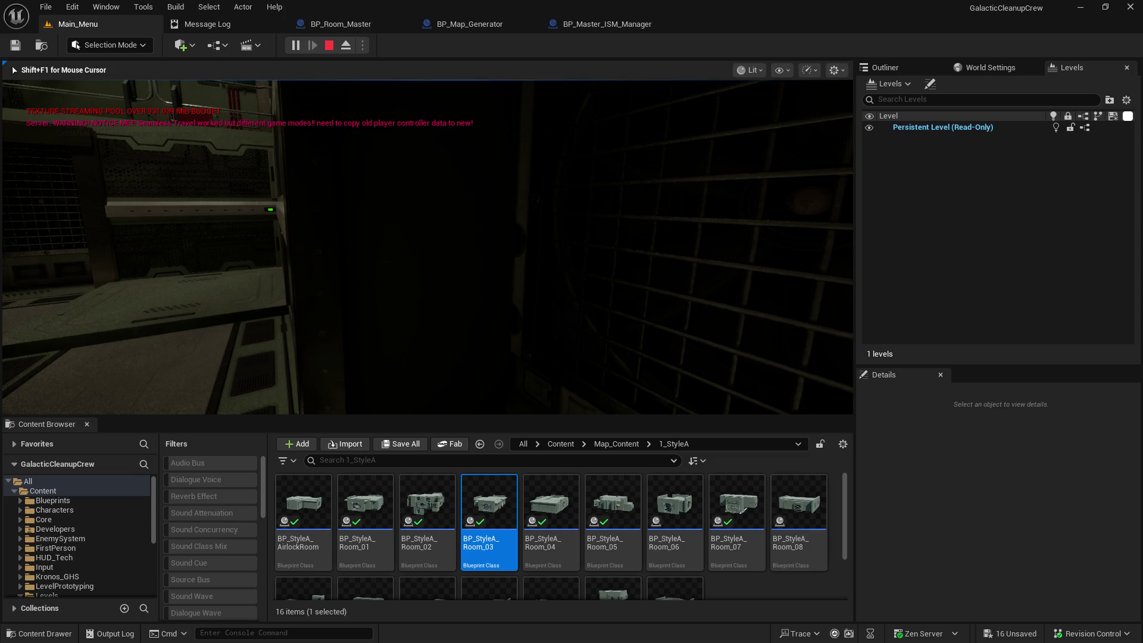
{"action": "key", "text": "Escape"}
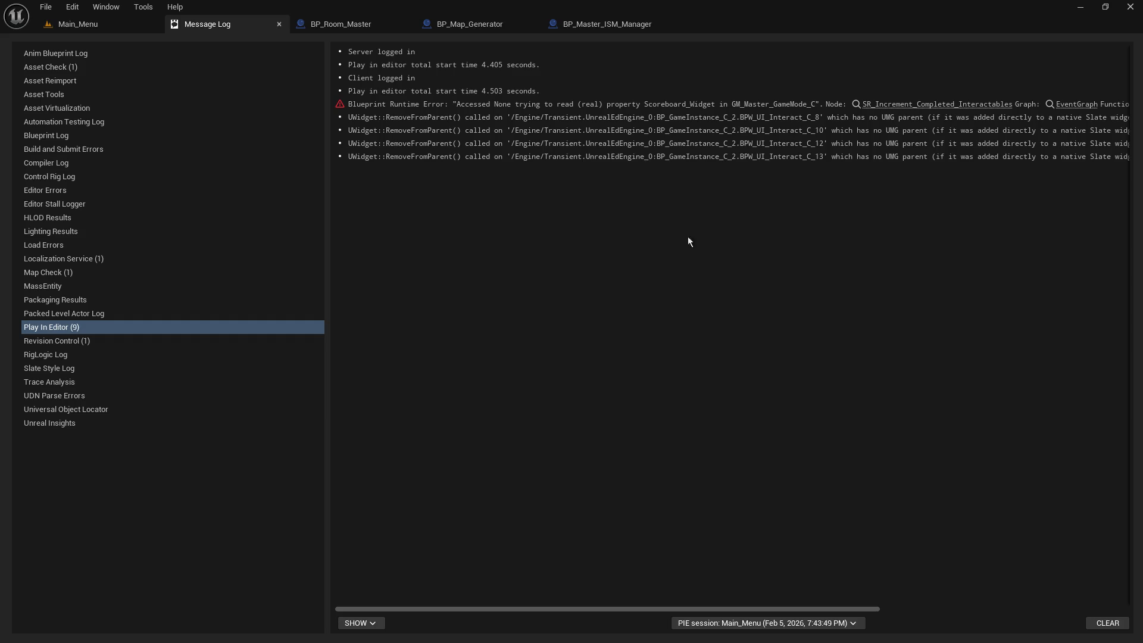
Step: Bring up the BP_Master_ISM_Manager EventGraph, zoomed out to fit its whole node network
{"action": "left_click", "coordinate": [123, 27]}
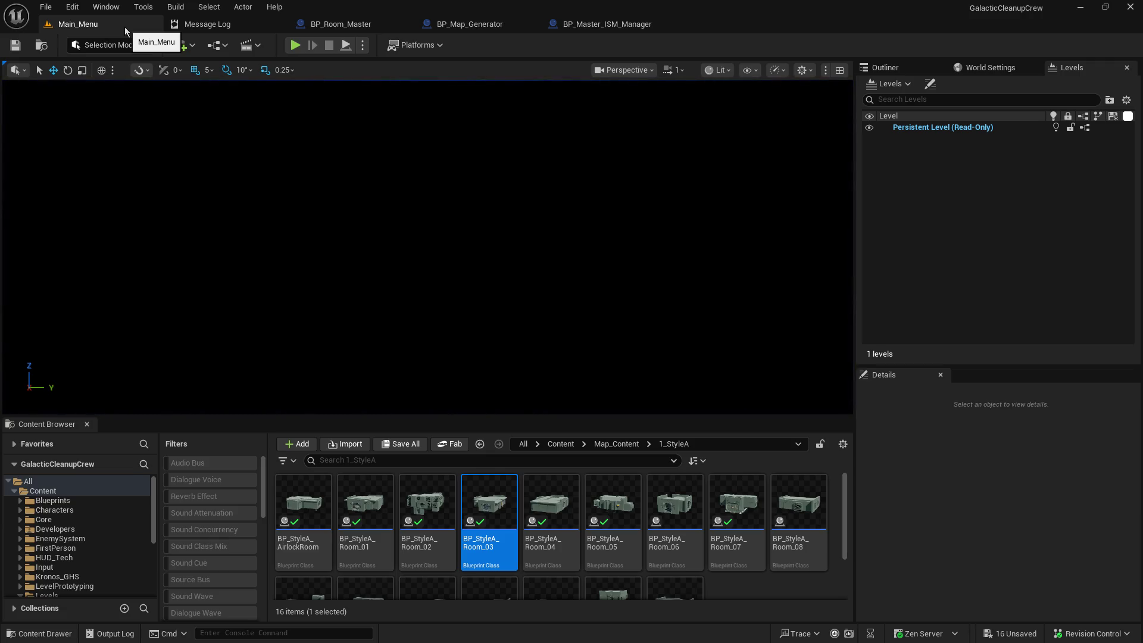
{"action": "left_click", "coordinate": [631, 28]}
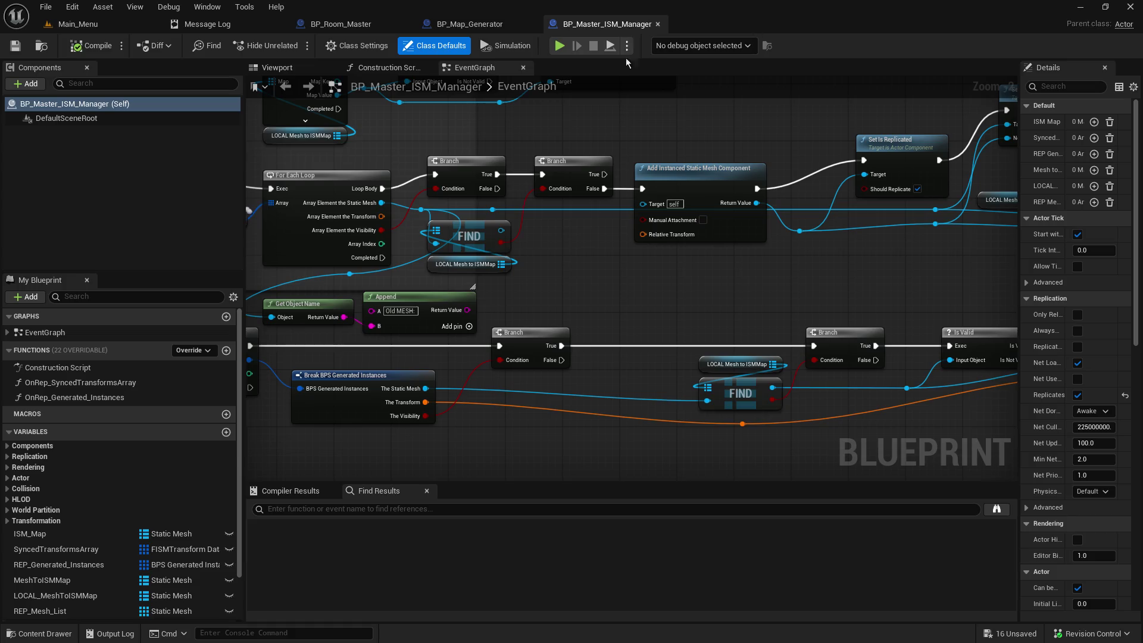
{"action": "scroll", "coordinate": [608, 263], "scroll_direction": "down", "scroll_amount": 10}
{"action": "key", "text": "Home"}
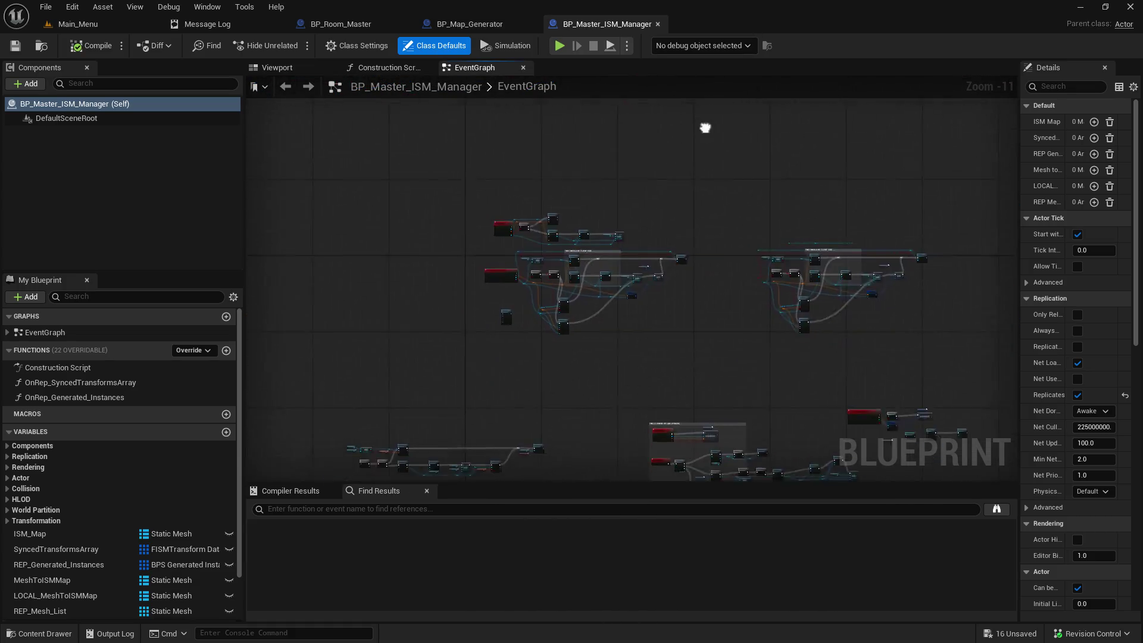
Step: In BP_Map_Generator's BeginPlay chain, wire Get All Actors Of Class into SR Start Map Generation
{"action": "left_click", "coordinate": [471, 25]}
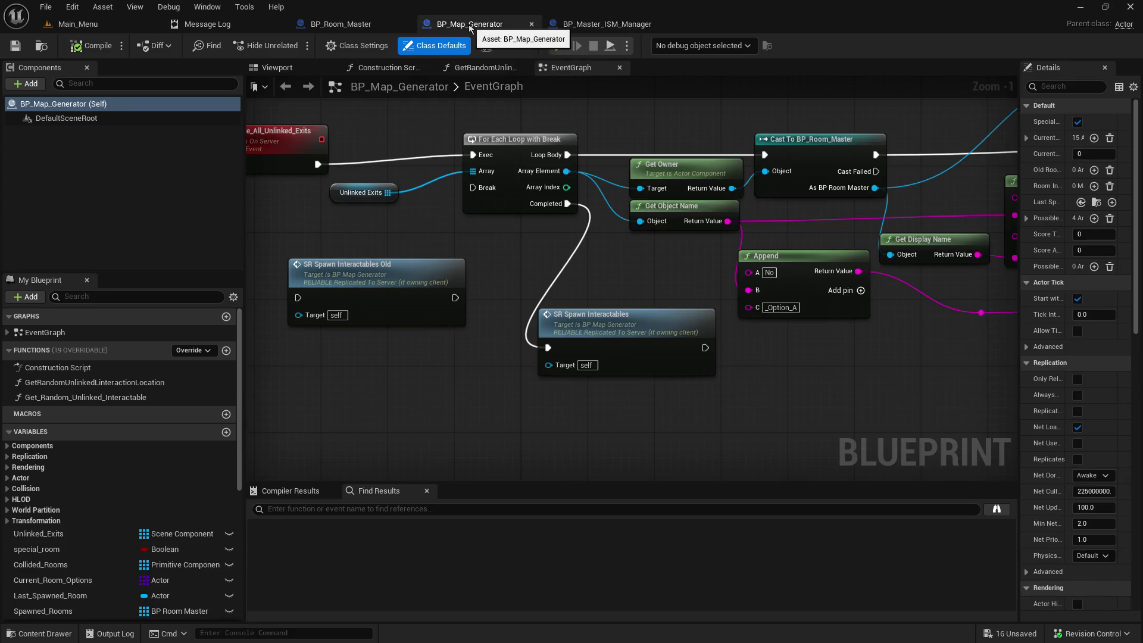
{"action": "scroll", "coordinate": [489, 250], "scroll_direction": "down", "scroll_amount": 5}
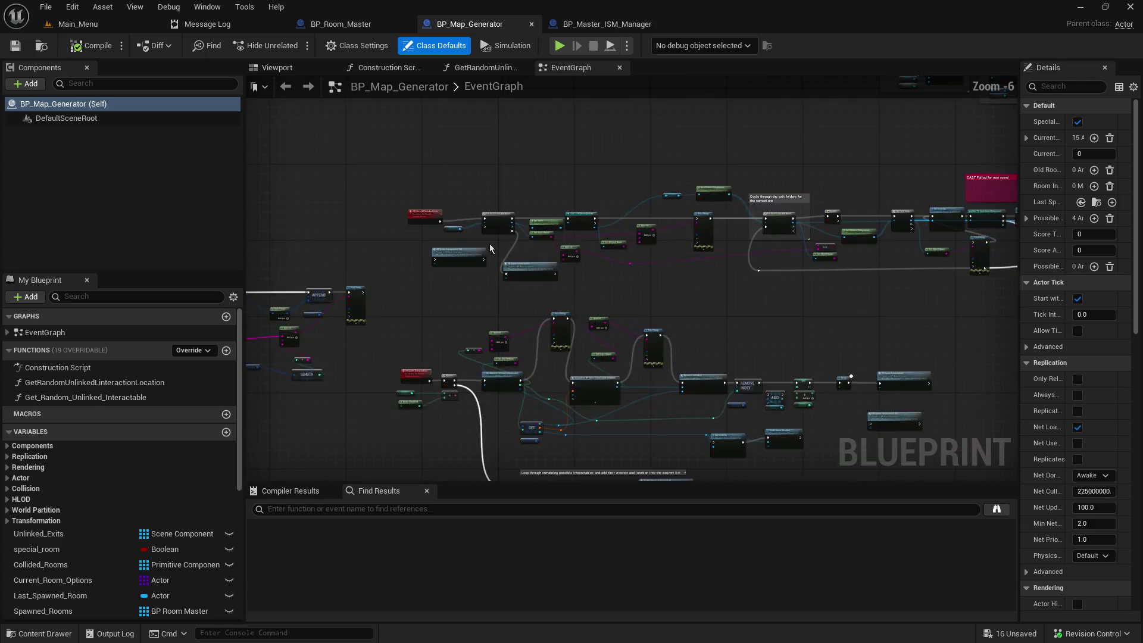
{"action": "mouse_move", "coordinate": [485, 251]}
{"action": "left_mouse_down"}
{"action": "mouse_move", "coordinate": [533, 266]}
{"action": "mouse_move", "coordinate": [529, 462]}
{"action": "left_mouse_up"}
{"action": "mouse_move", "coordinate": [602, 125]}
{"action": "left_mouse_down"}
{"action": "mouse_move", "coordinate": [610, 255]}
{"action": "mouse_move", "coordinate": [477, 447]}
{"action": "left_mouse_up"}
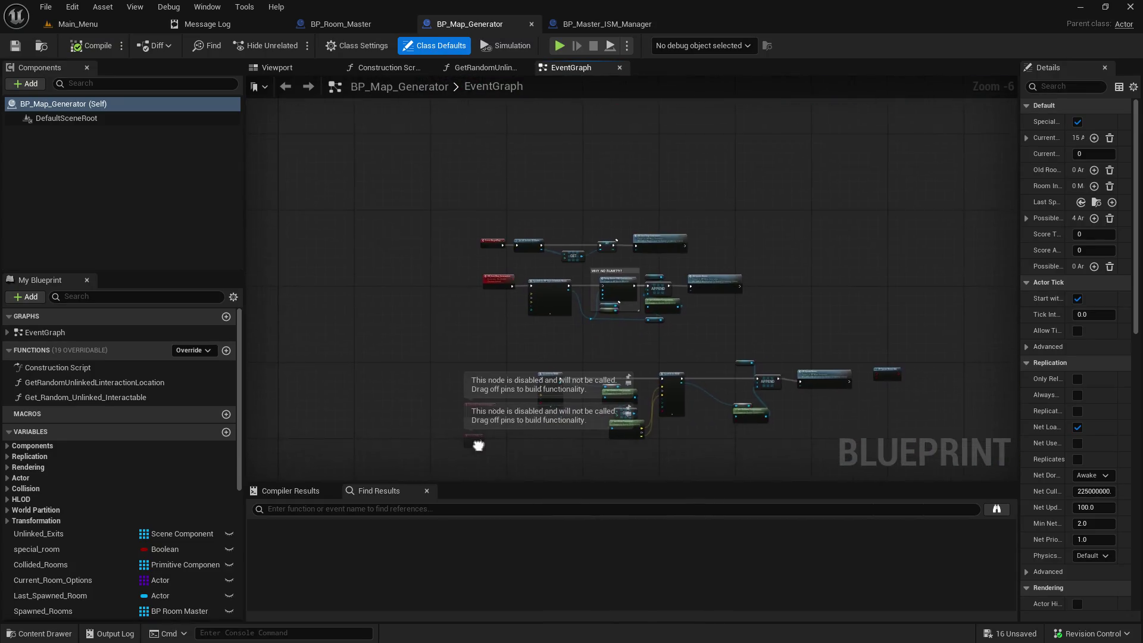
{"action": "scroll", "coordinate": [554, 255], "scroll_direction": "up", "scroll_amount": 4}
{"action": "scroll", "coordinate": [797, 393], "scroll_direction": "up", "scroll_amount": 2}
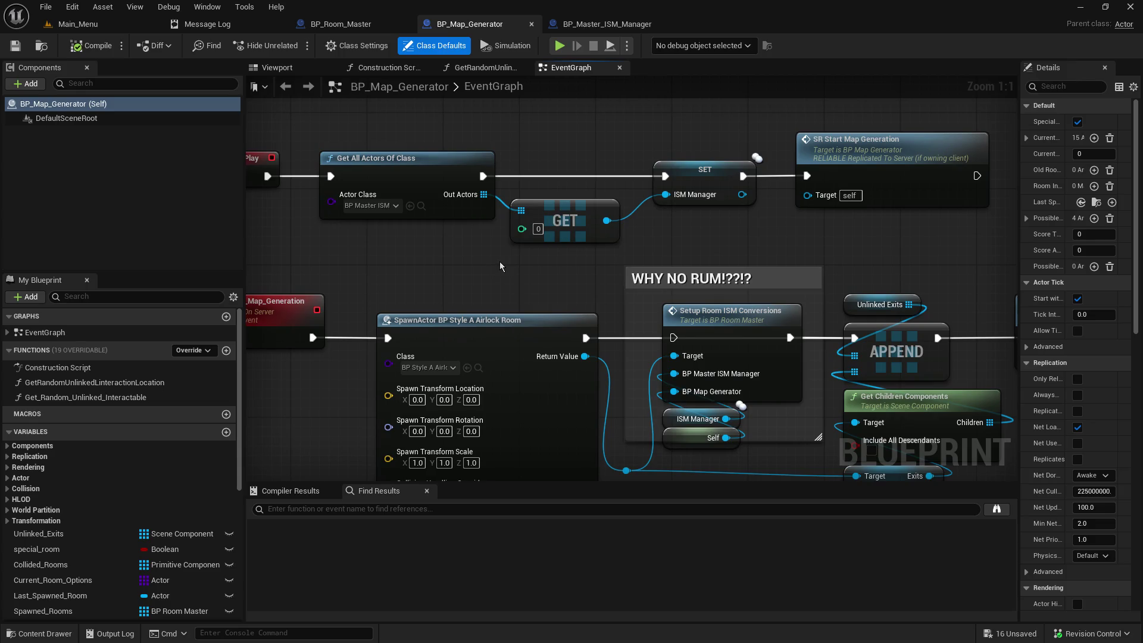
{"action": "left_click_drag", "start_coordinate": [520, 250], "coordinate": [589, 257]}
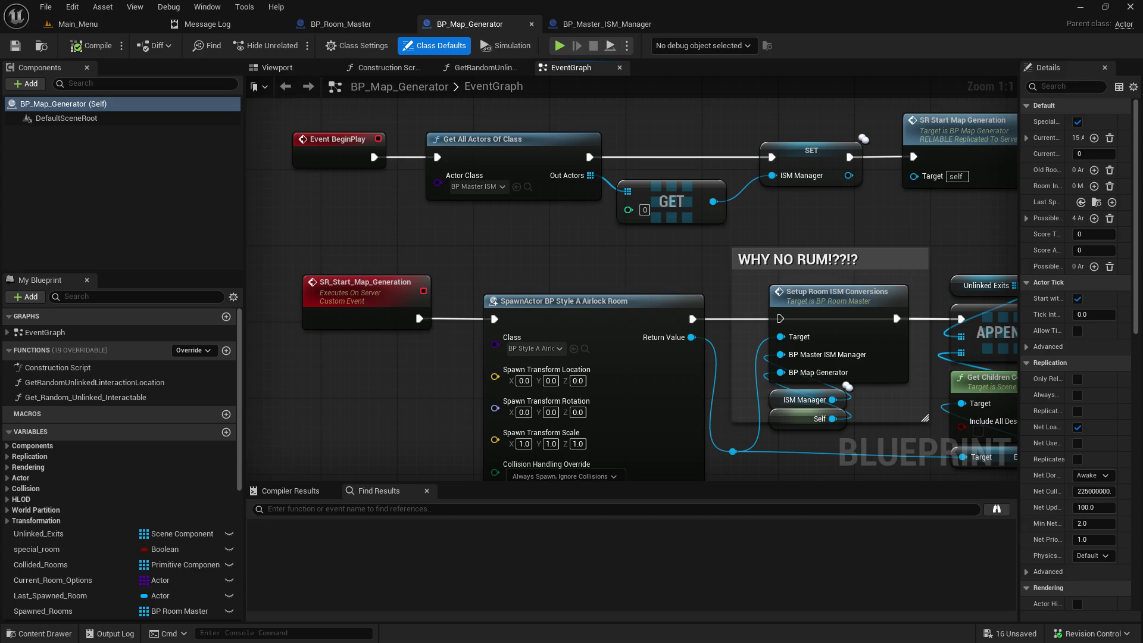
{"action": "mouse_move", "coordinate": [627, 269]}
{"action": "left_mouse_down"}
{"action": "mouse_move", "coordinate": [646, 290]}
{"action": "mouse_move", "coordinate": [468, 299]}
{"action": "left_mouse_up"}
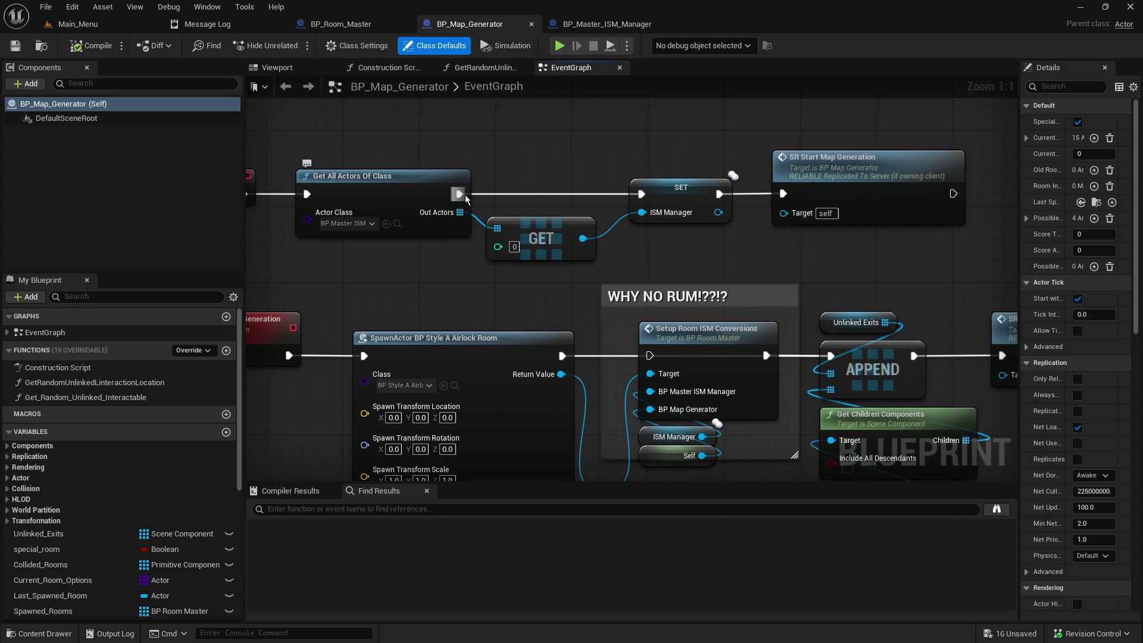
{"action": "left_click_drag", "start_coordinate": [459, 194], "coordinate": [783, 193]}
Step: Compile and save BP_Map_Generator, then tick New Hidden on BP_Room_Master's Set Actor Hidden In Game
{"action": "left_click", "coordinate": [15, 45]}
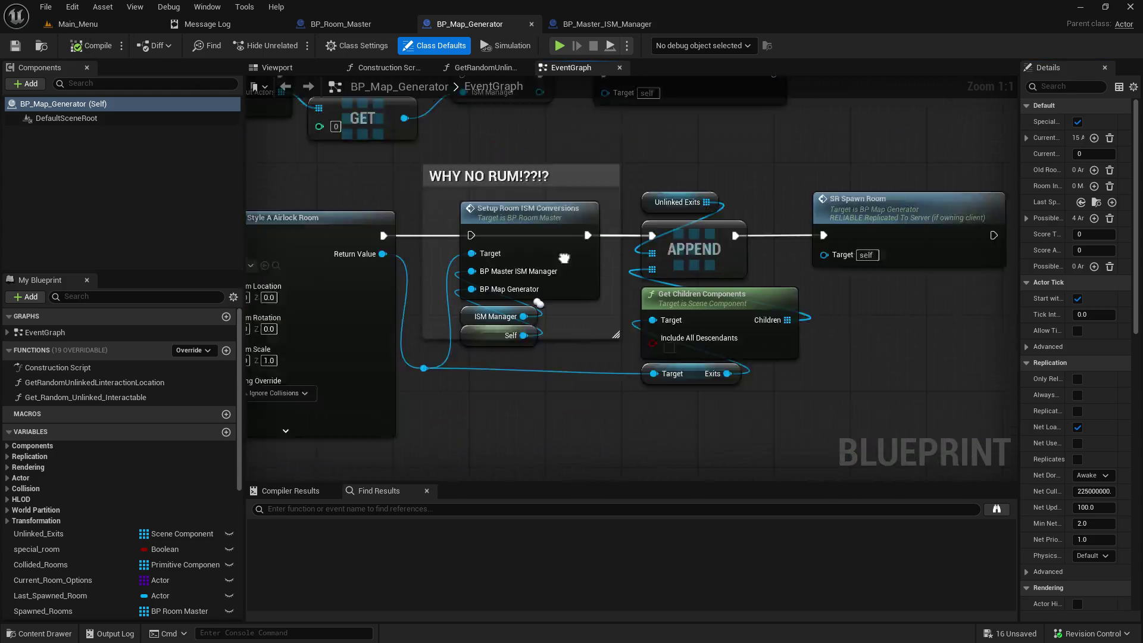
{"action": "scroll", "coordinate": [466, 209], "scroll_direction": "down", "scroll_amount": 3}
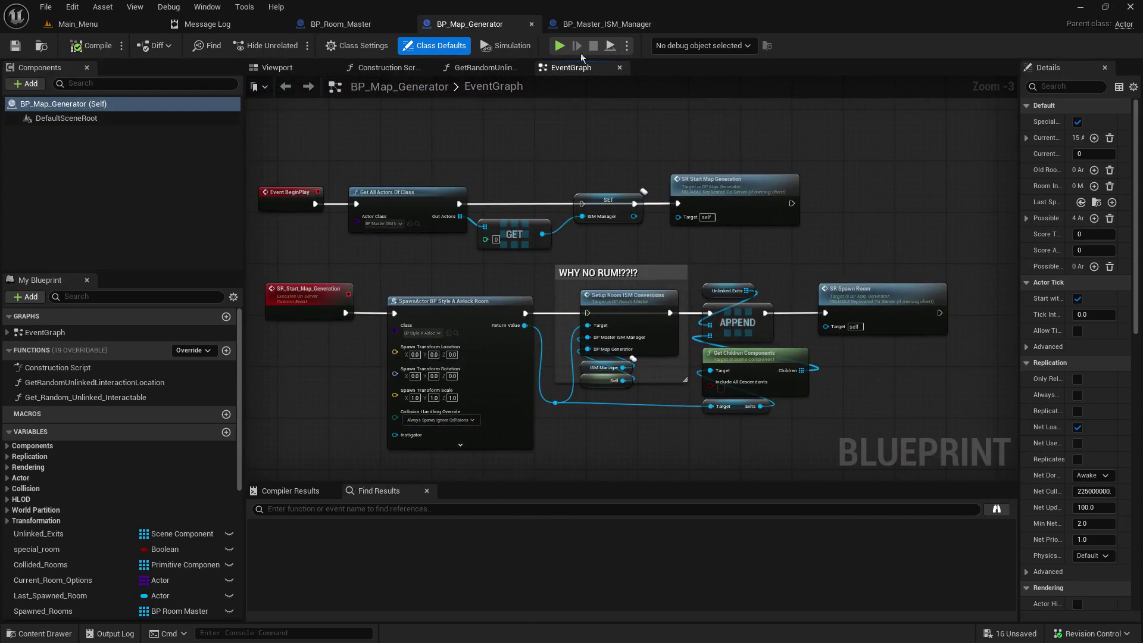
{"action": "left_click", "coordinate": [340, 24]}
{"action": "left_click", "coordinate": [720, 346]}
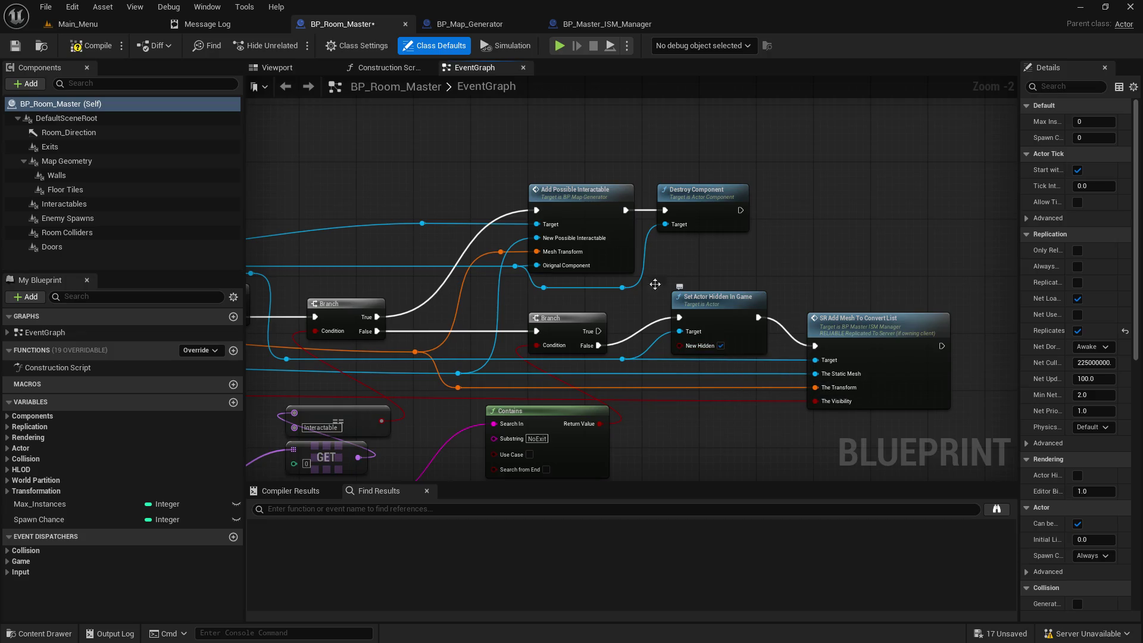
Step: Switch from the BP_Room_Master Blueprint back to the Main_Menu level editor
{"action": "left_click", "coordinate": [80, 25]}
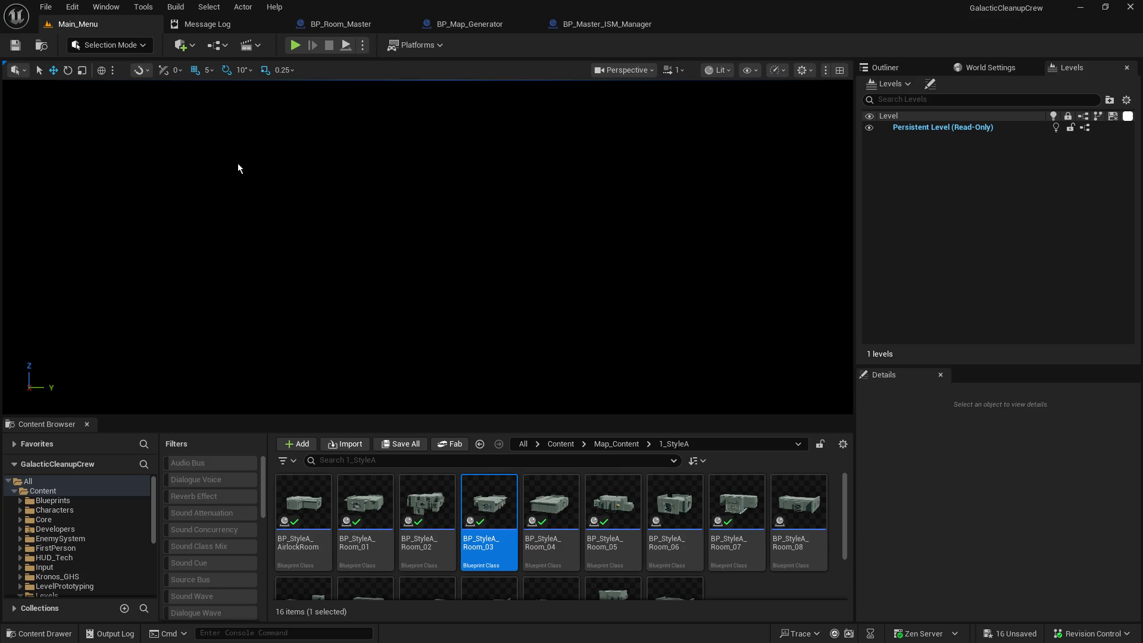
Step: Play in editor and choose Host on the Galactic Cleanup Crew main menu to load the spaceship
{"action": "left_click", "coordinate": [292, 47]}
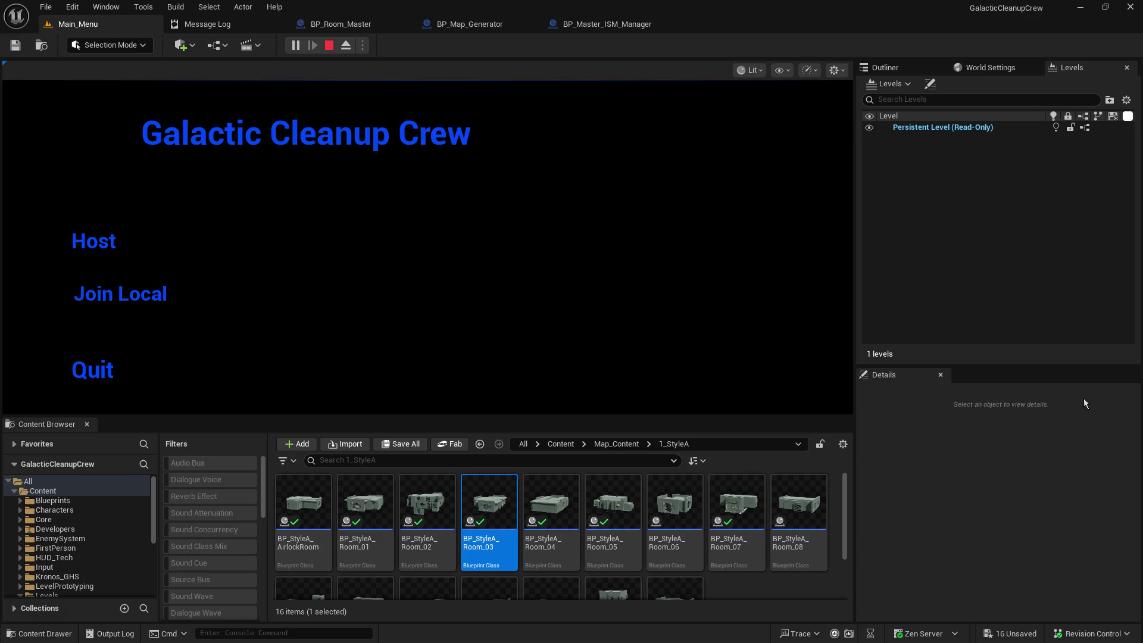
{"action": "left_click", "coordinate": [299, 236]}
{"action": "left_click", "coordinate": [91, 244]}
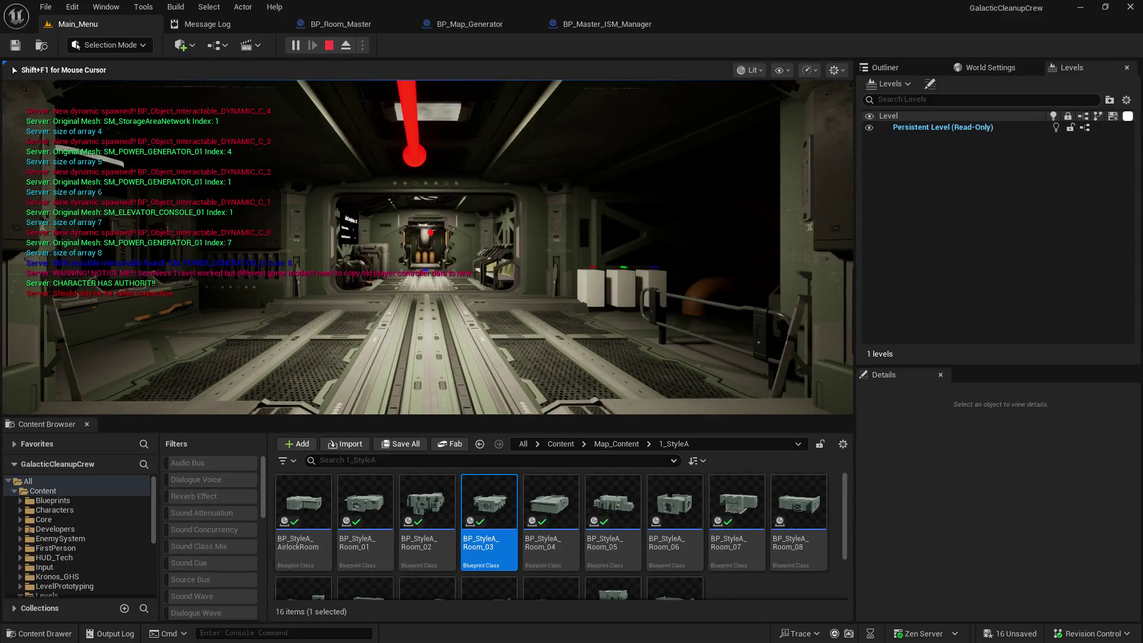
Step: Walk the character through the doorway and turn toward the staircase
{"action": "key", "text": "w"}
{"action": "key", "text": "w"}
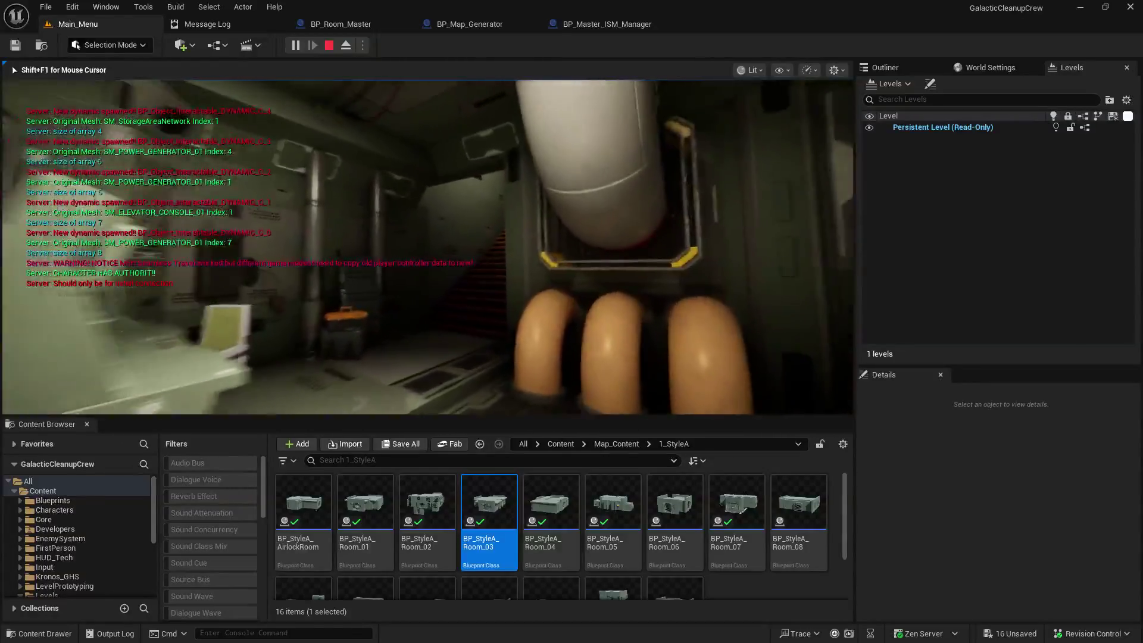
{"action": "key", "text": "w"}
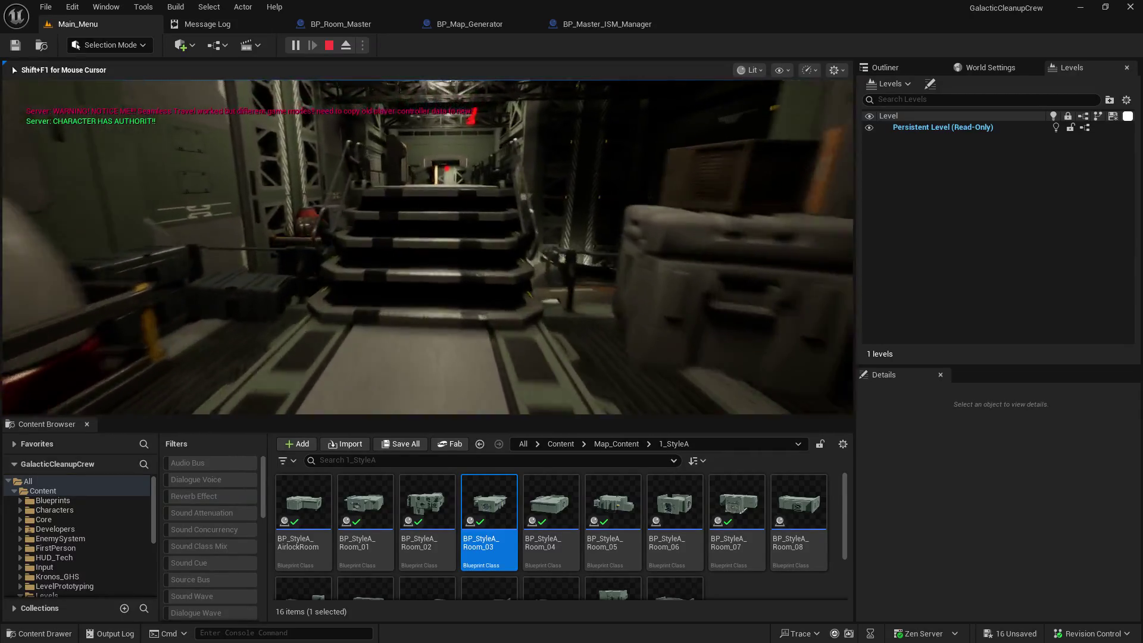
Step: Climb the stairs and walk down the corridor into the room with the glowing wall console
{"action": "key", "text": "w"}
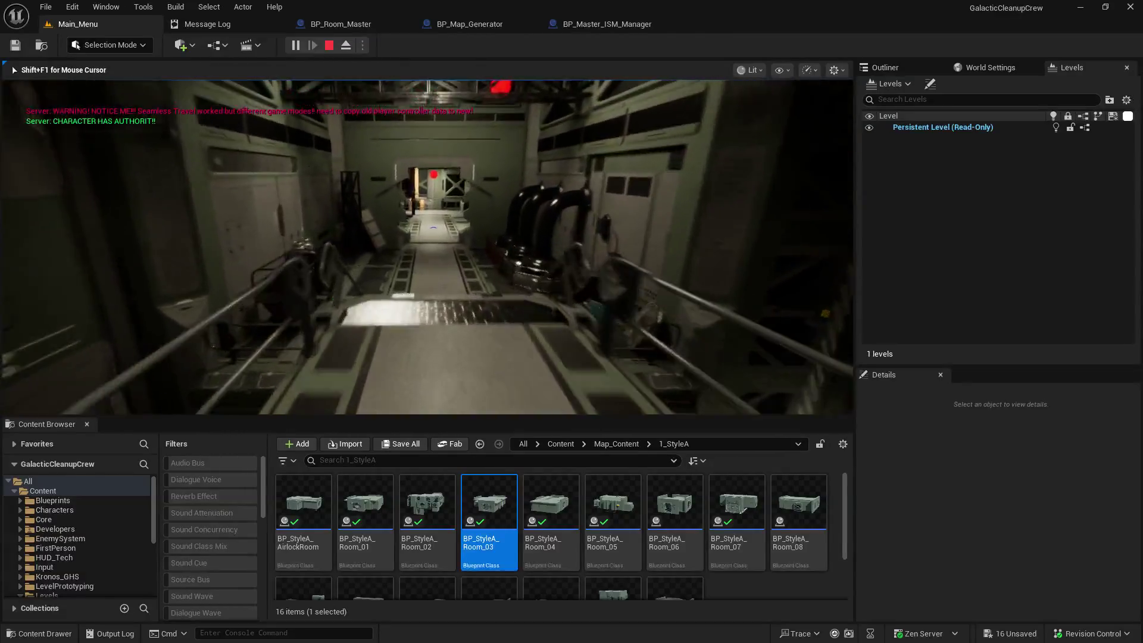
{"action": "key", "text": "w"}
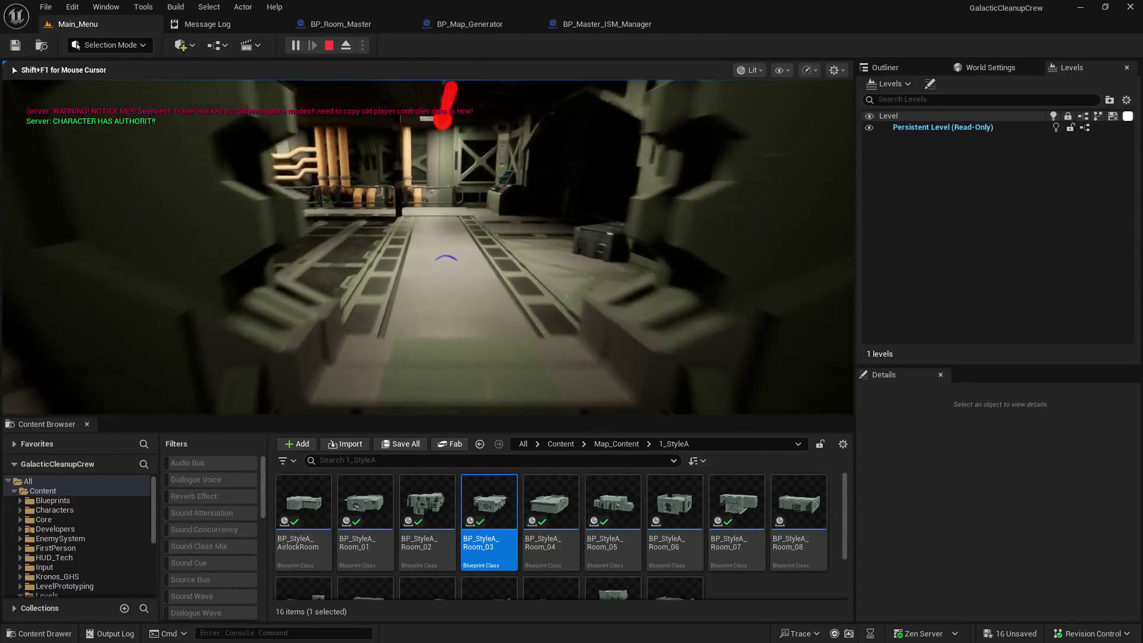
{"action": "key", "text": "w"}
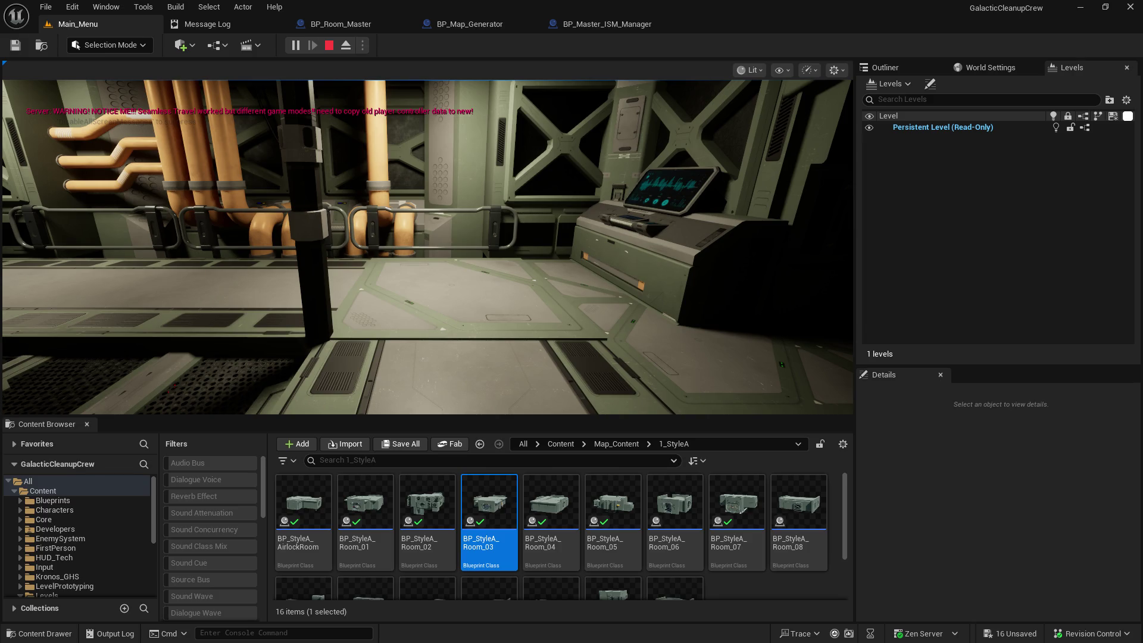
{"action": "left_click", "coordinate": [618, 397]}
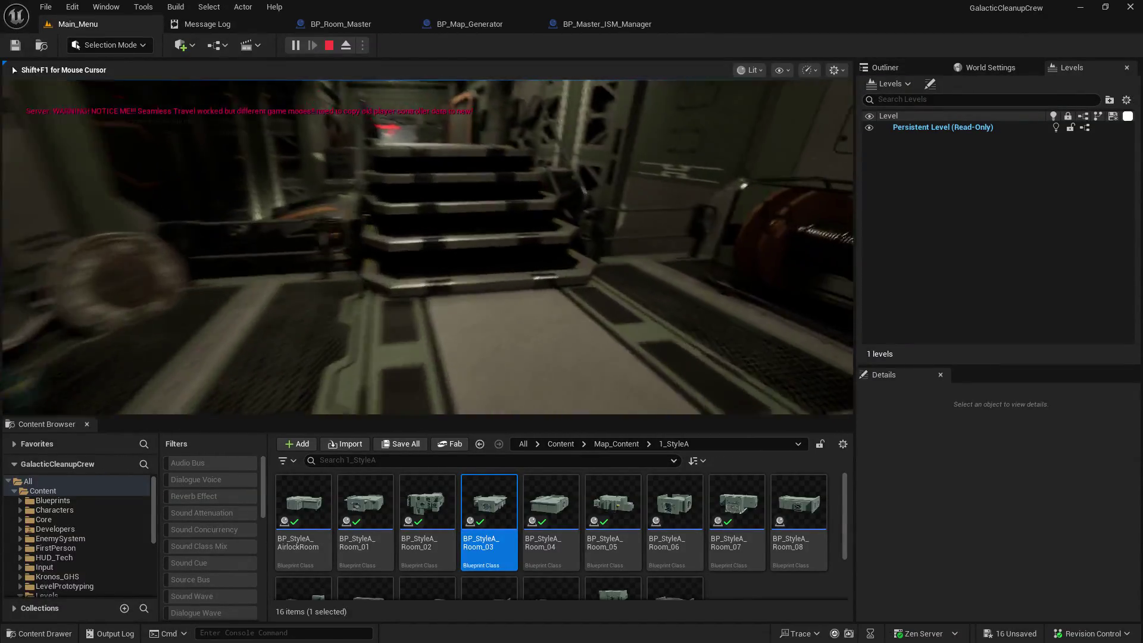
Step: Move the character from the cable reel to the foot of another metal staircase
{"action": "left_click", "coordinate": [683, 310]}
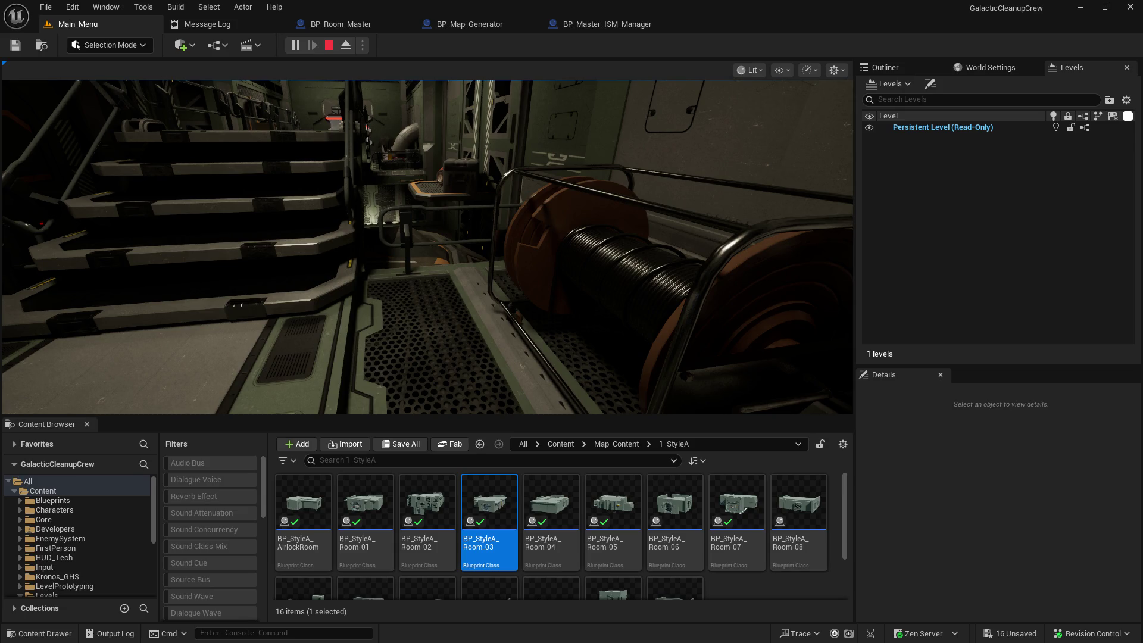
{"action": "left_click", "coordinate": [561, 168]}
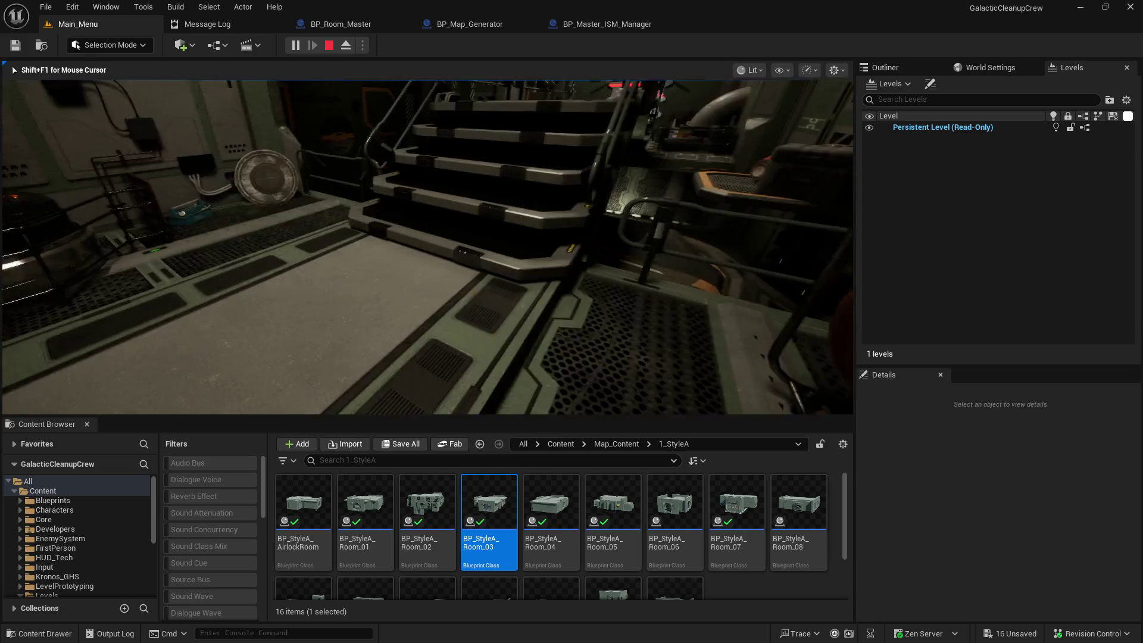
Step: Walk through the large room and dim corridor, past the red-lit stairs to the orange-panelled doorway
{"action": "key", "text": "w"}
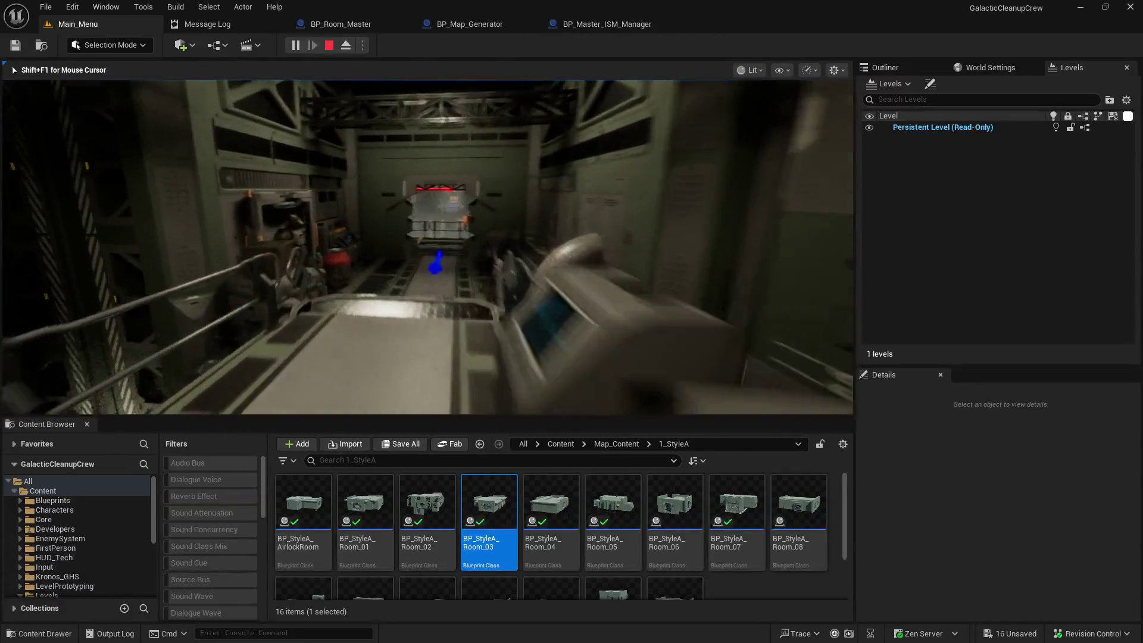
{"action": "key", "text": "w"}
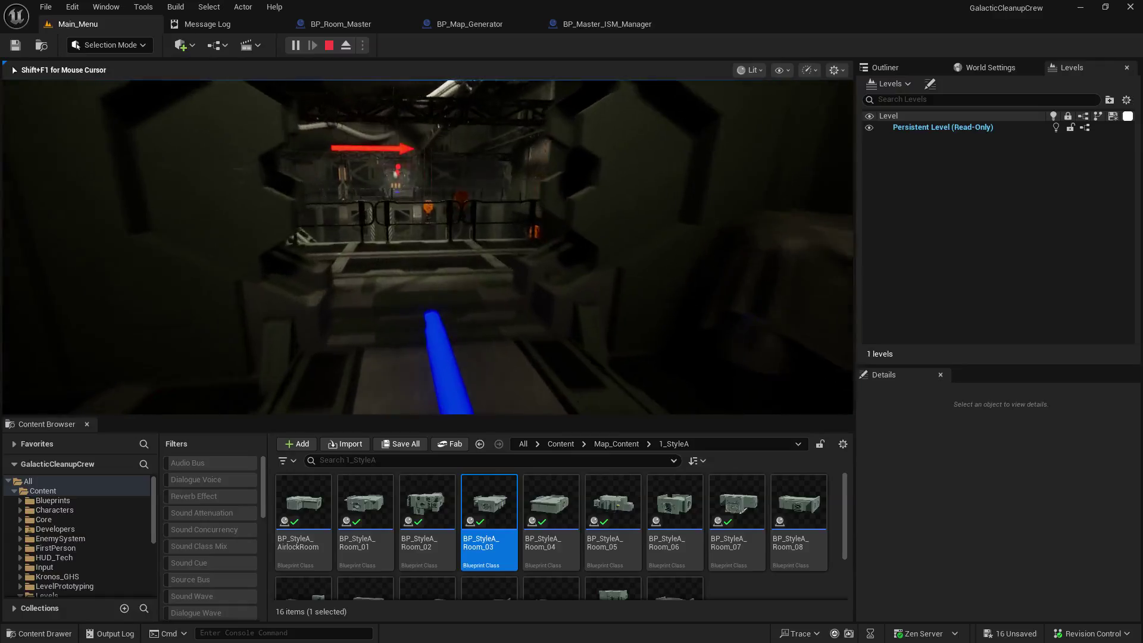
{"action": "key", "text": "w"}
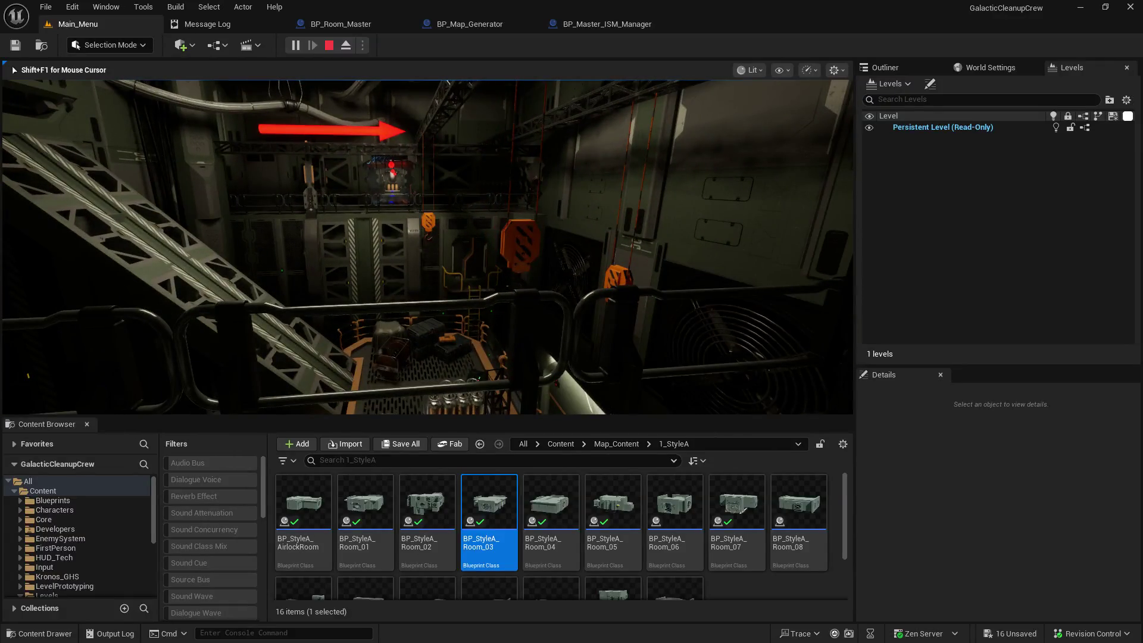
{"action": "key", "text": "w"}
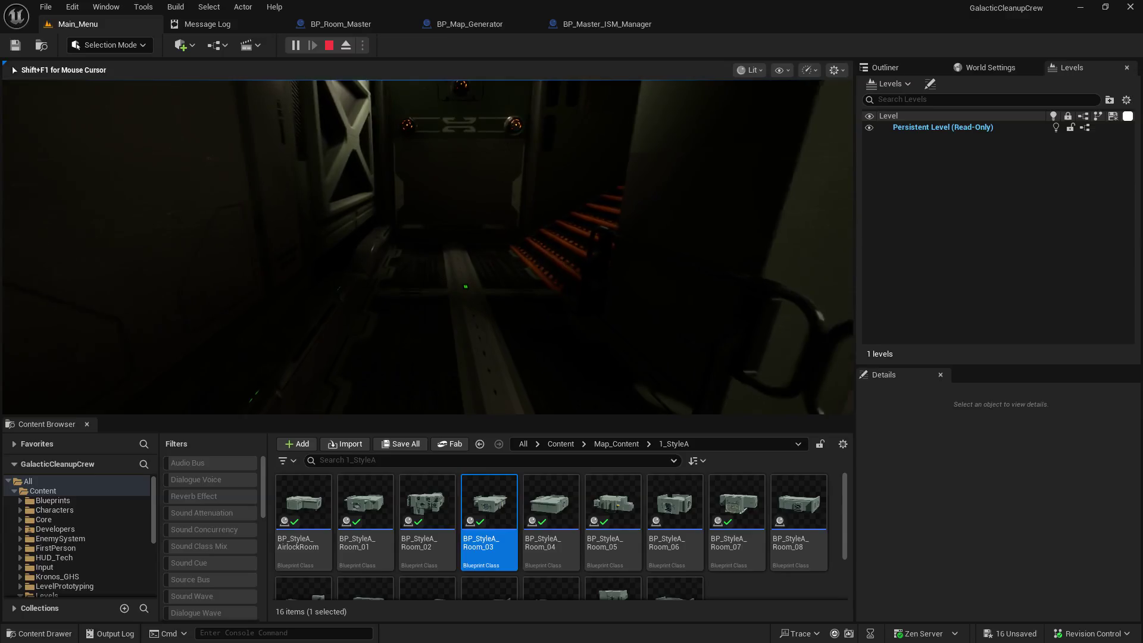
{"action": "key", "text": "w"}
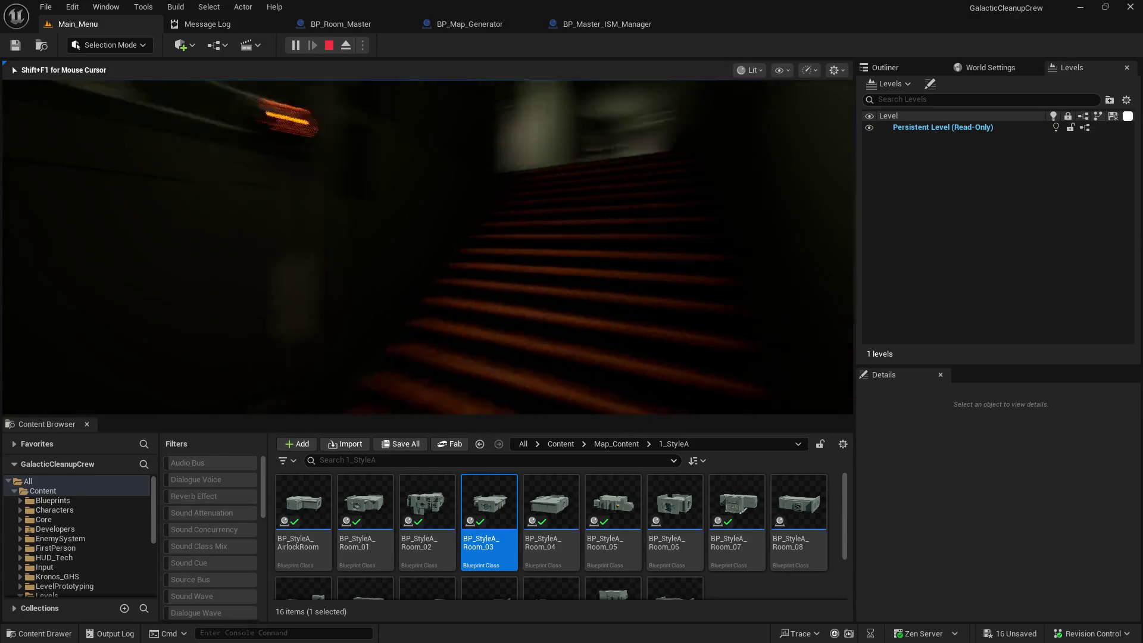
{"action": "key", "text": "w"}
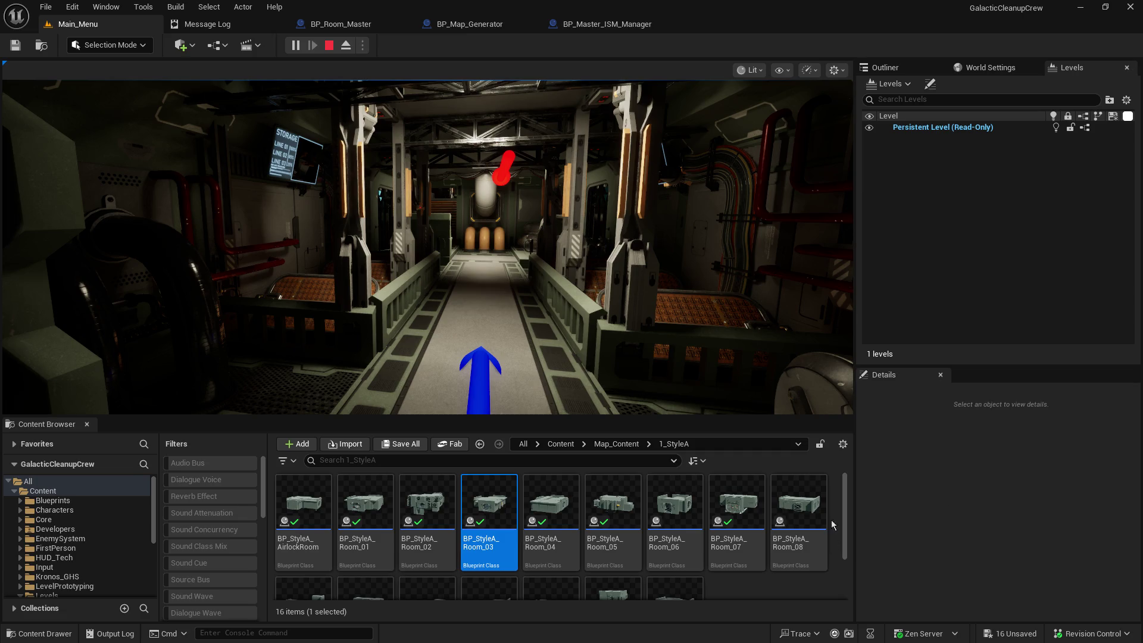
Step: Walk down the storage corridor into the pipework room, then stop the play session with Esc
{"action": "left_click", "coordinate": [589, 277]}
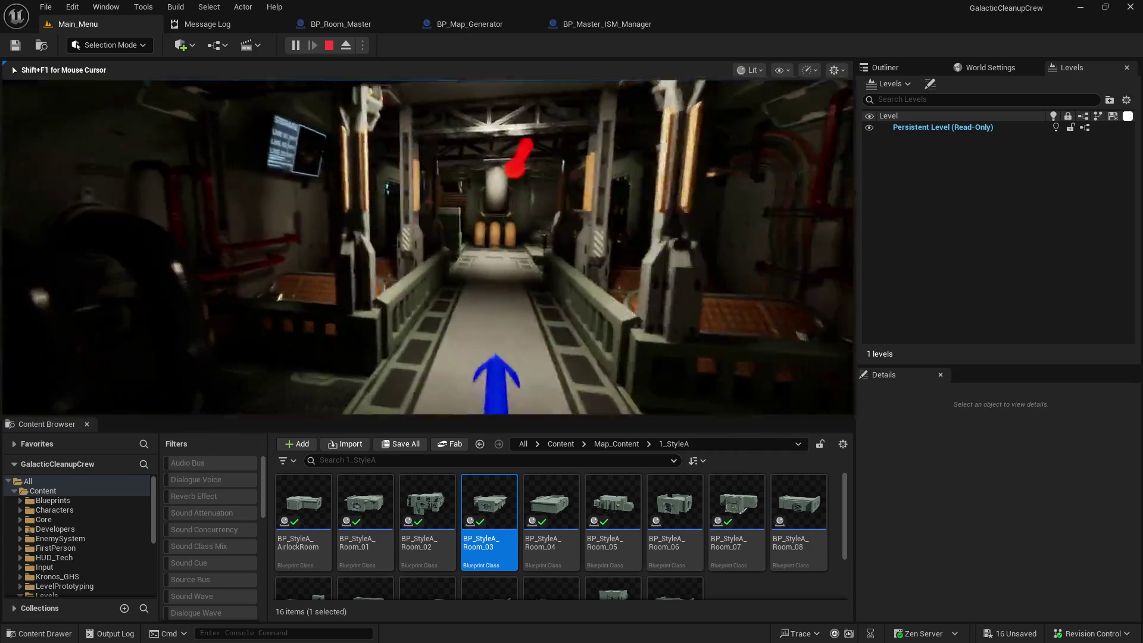
{"action": "key", "text": "w"}
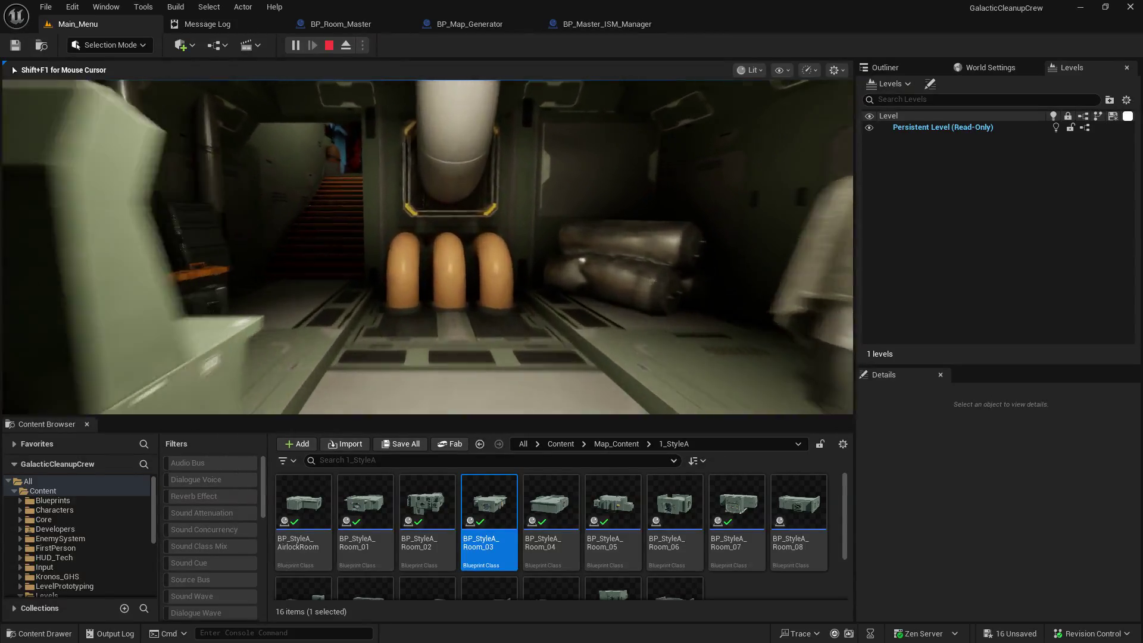
{"action": "key", "text": "w"}
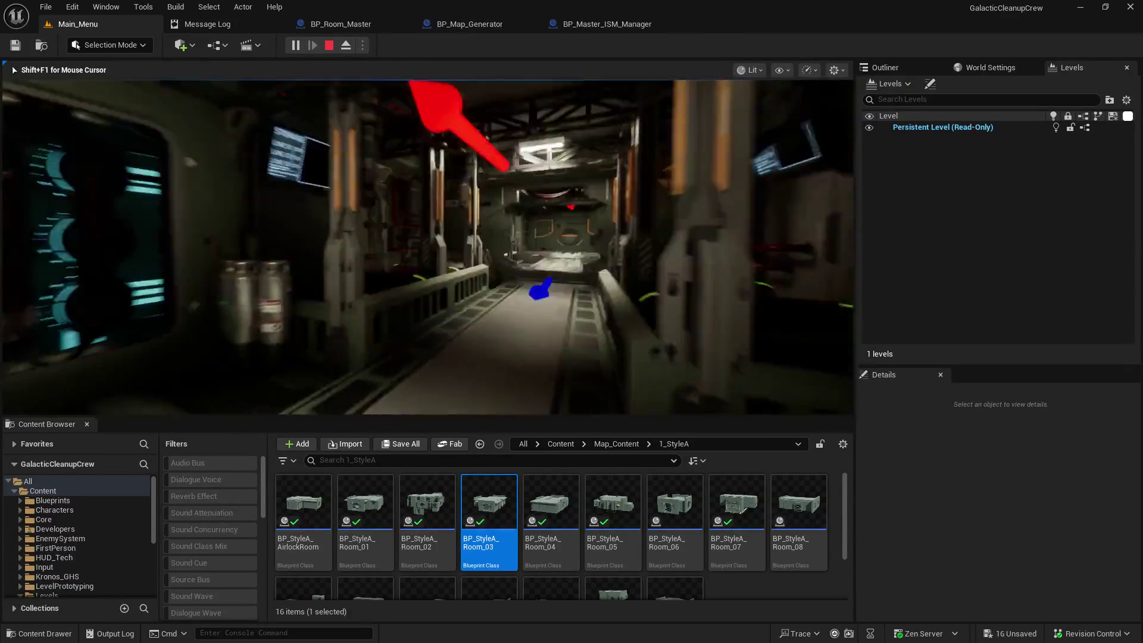
{"action": "key", "text": "w"}
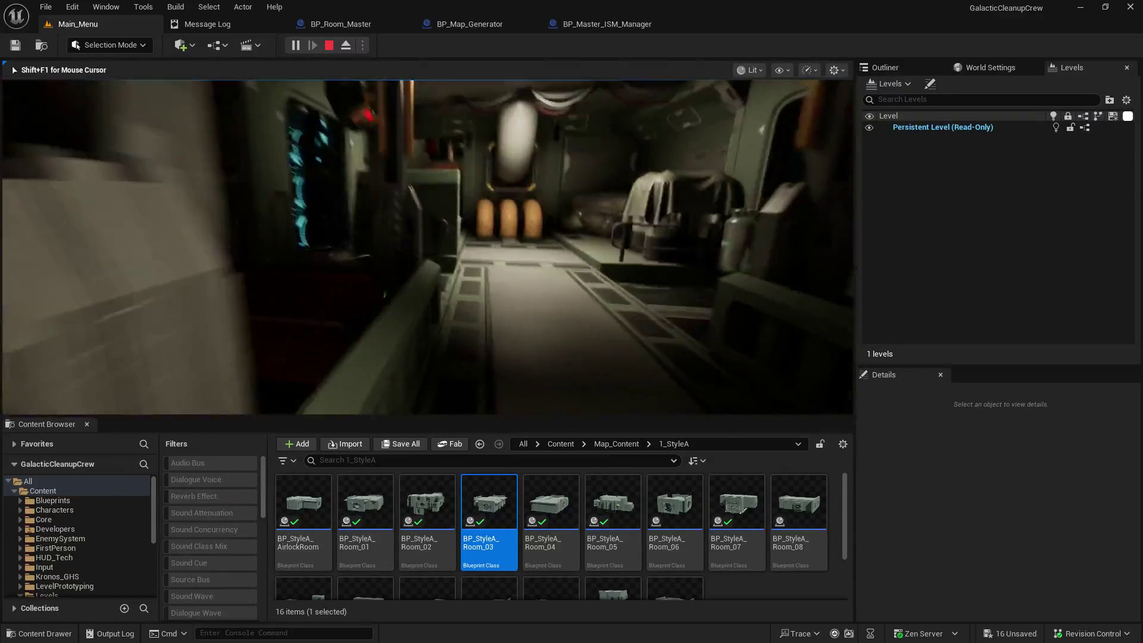
{"action": "key", "text": "w"}
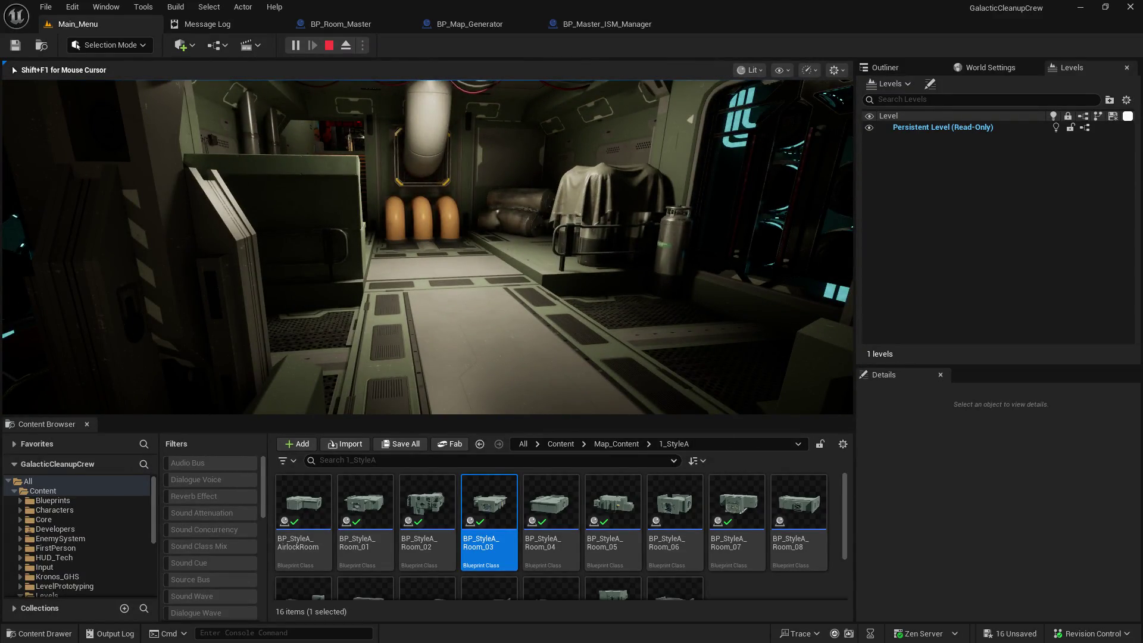
{"action": "key", "text": "Escape"}
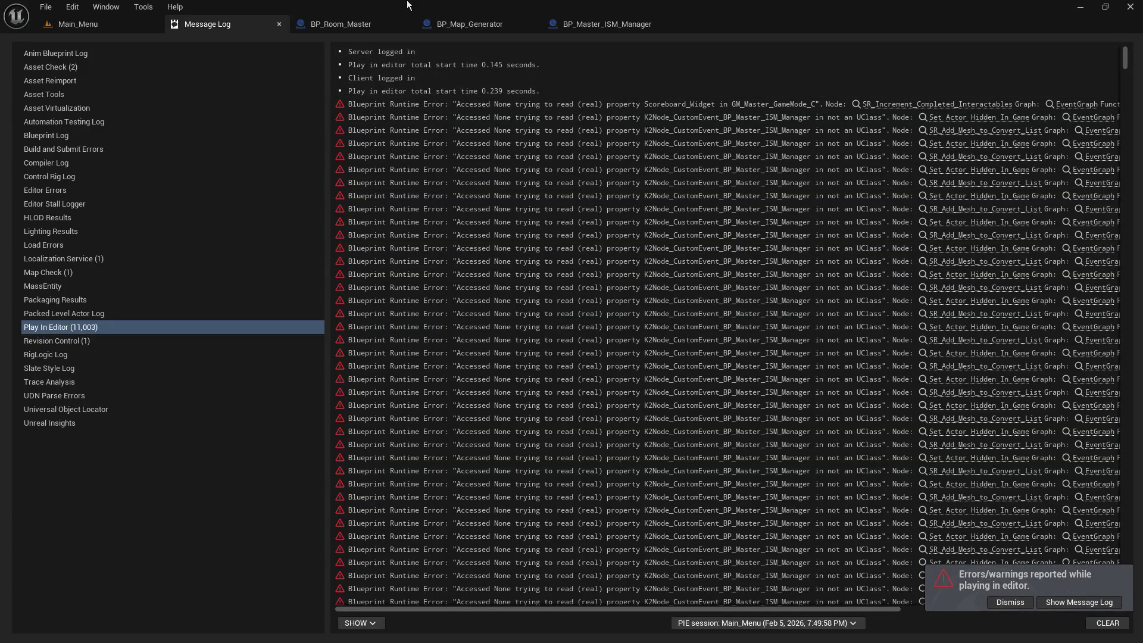
Step: Return to the BP_Map_Generator graph, dismiss the errors notice, and pan to the Spawn Actor nodes
{"action": "left_click", "coordinate": [350, 27]}
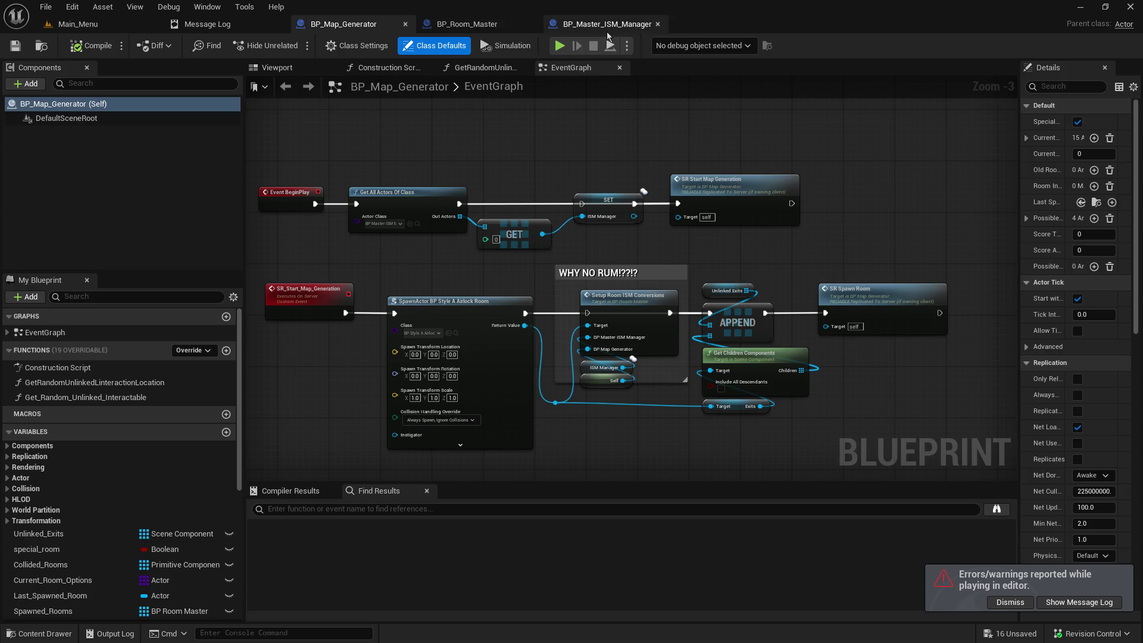
{"action": "left_click", "coordinate": [998, 609]}
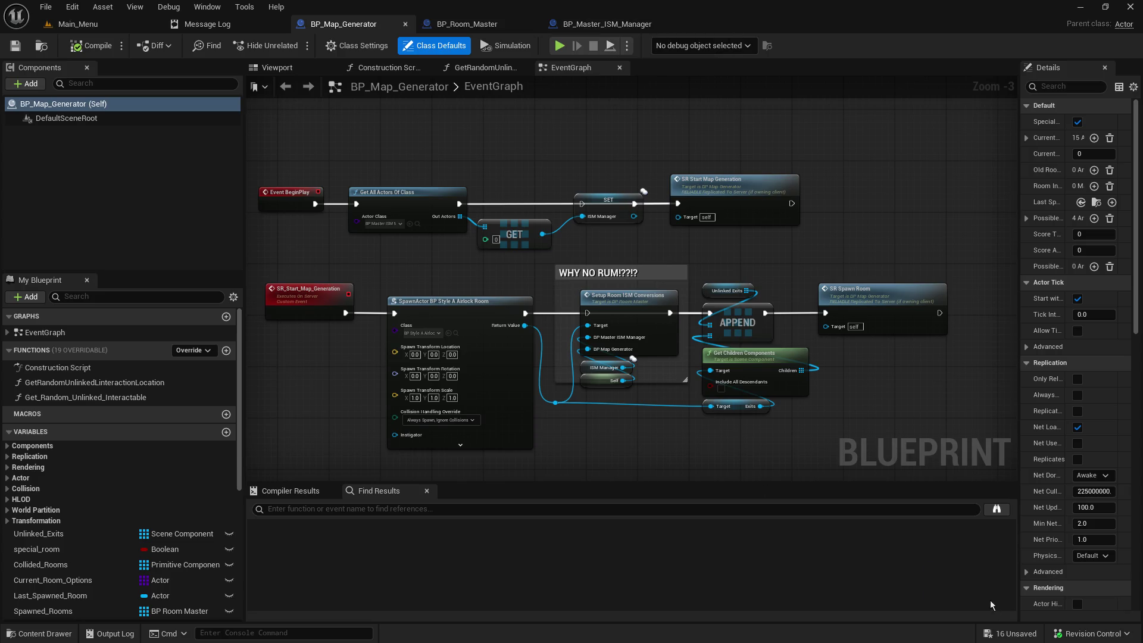
{"action": "mouse_move", "coordinate": [597, 455]}
{"action": "left_mouse_down"}
{"action": "mouse_move", "coordinate": [671, 401]}
{"action": "mouse_move", "coordinate": [620, 416]}
{"action": "mouse_move", "coordinate": [781, 476]}
{"action": "mouse_move", "coordinate": [695, 113]}
{"action": "mouse_move", "coordinate": [631, 159]}
{"action": "mouse_move", "coordinate": [618, 146]}
{"action": "left_mouse_up"}
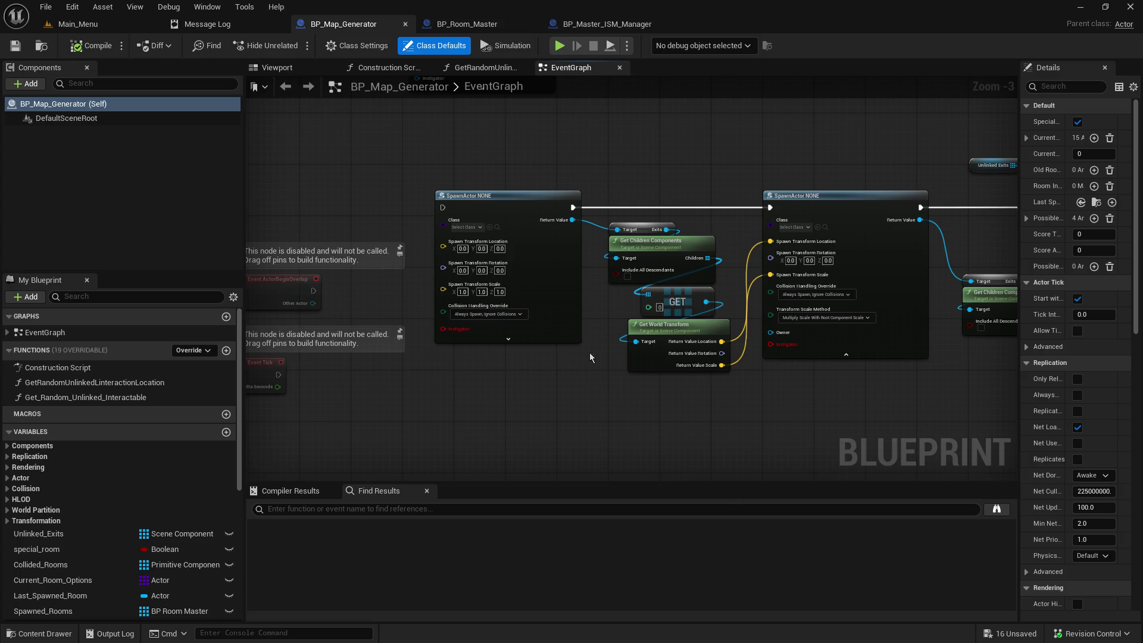
{"action": "left_click_drag", "start_coordinate": [577, 207], "coordinate": [624, 309]}
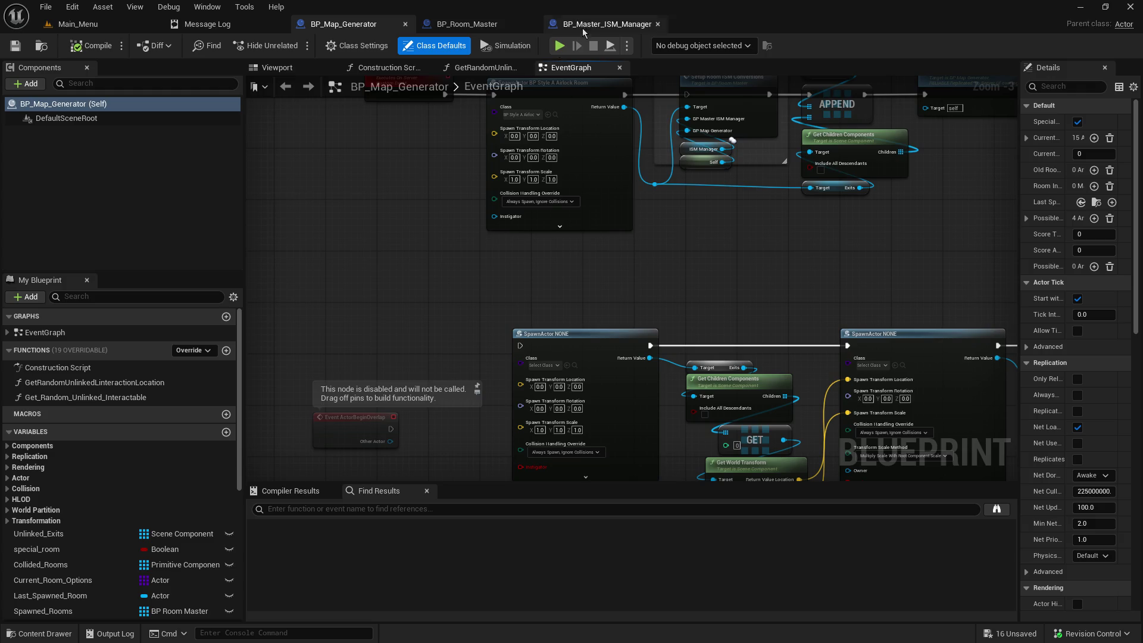
Step: Bring up the BP_Master_ISM_Manager EventGraph and center its main node cluster
{"action": "left_click", "coordinate": [586, 25]}
{"action": "left_click_drag", "start_coordinate": [643, 259], "coordinate": [616, 230]}
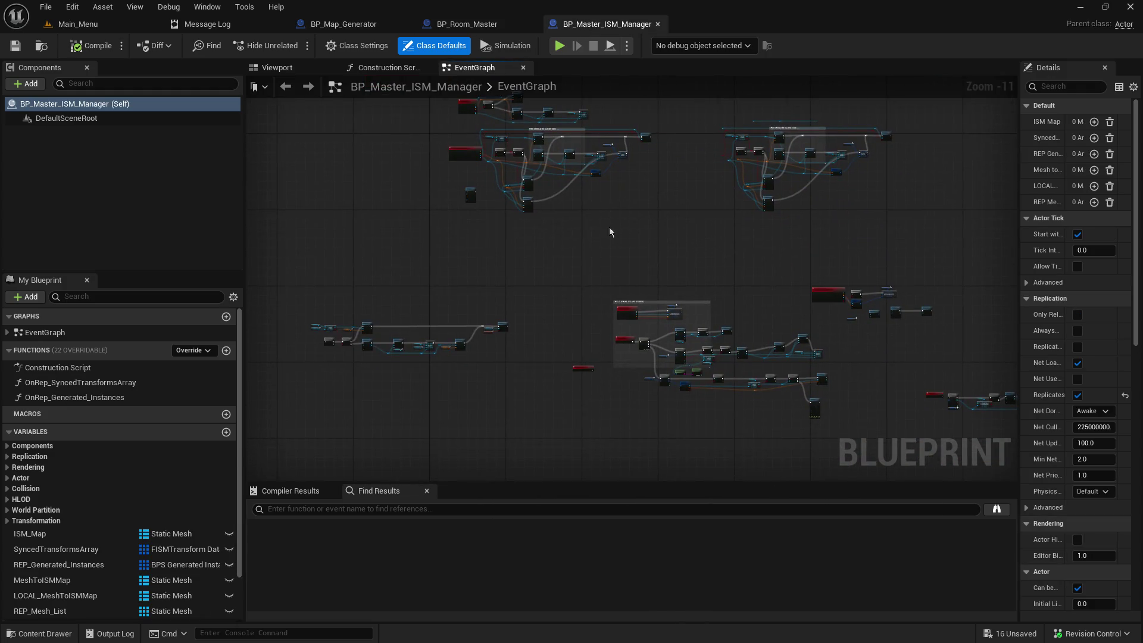
{"action": "mouse_move", "coordinate": [561, 247]}
{"action": "left_mouse_down"}
{"action": "mouse_move", "coordinate": [551, 337]}
{"action": "mouse_move", "coordinate": [579, 313]}
{"action": "left_mouse_up"}
{"action": "scroll", "coordinate": [580, 313], "scroll_direction": "up", "scroll_amount": 3}
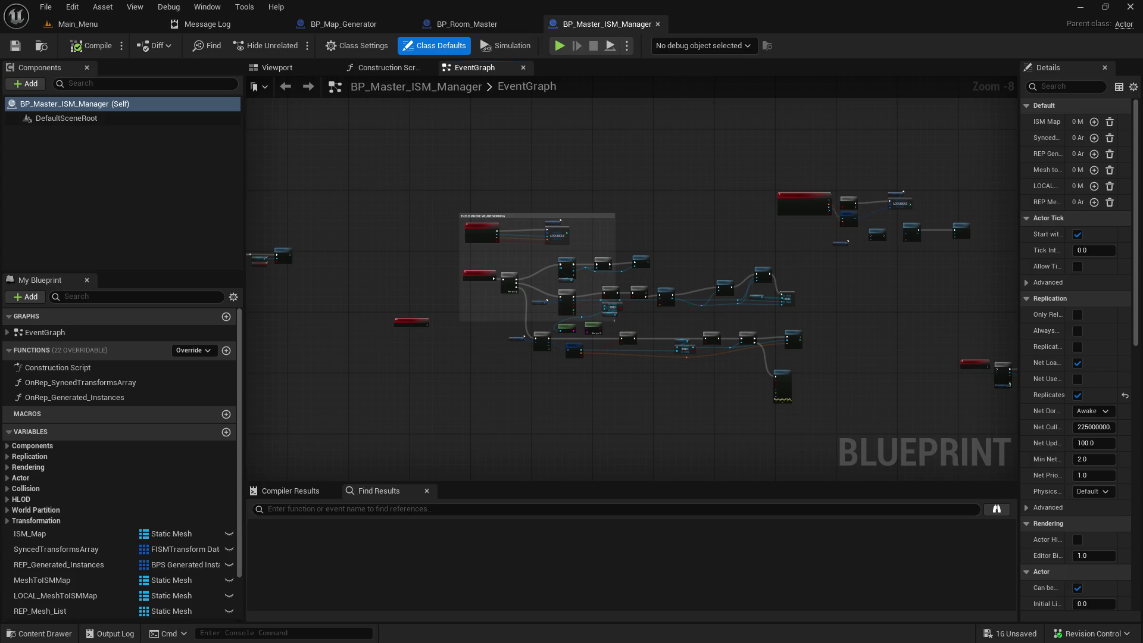
{"action": "left_click_drag", "start_coordinate": [551, 366], "coordinate": [604, 312]}
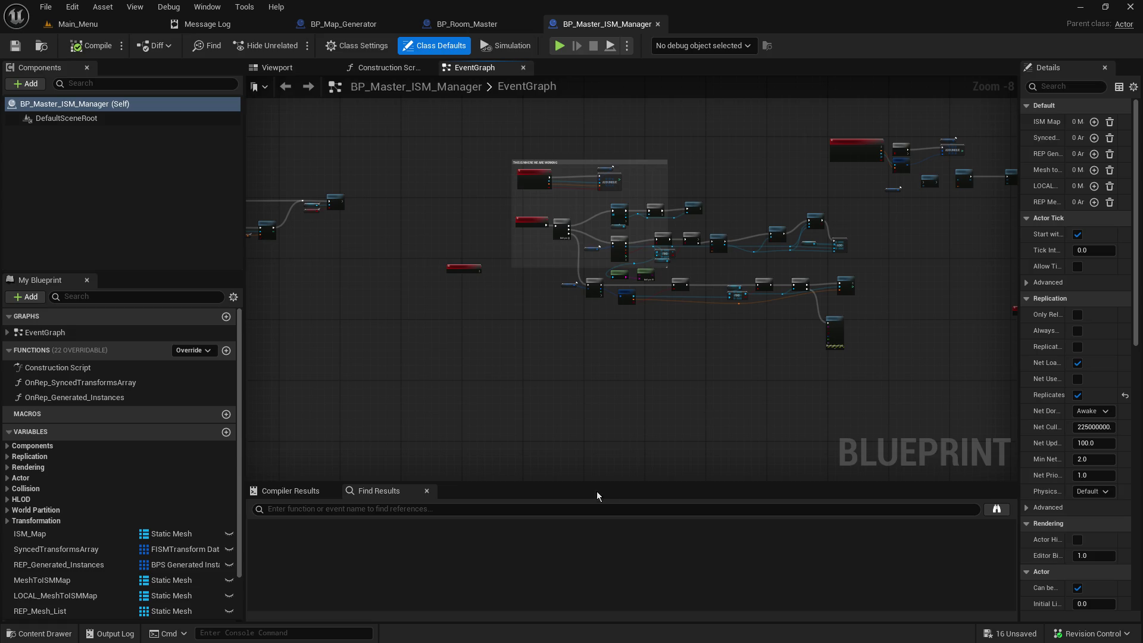
{"action": "scroll", "coordinate": [573, 360], "scroll_direction": "up", "scroll_amount": 5}
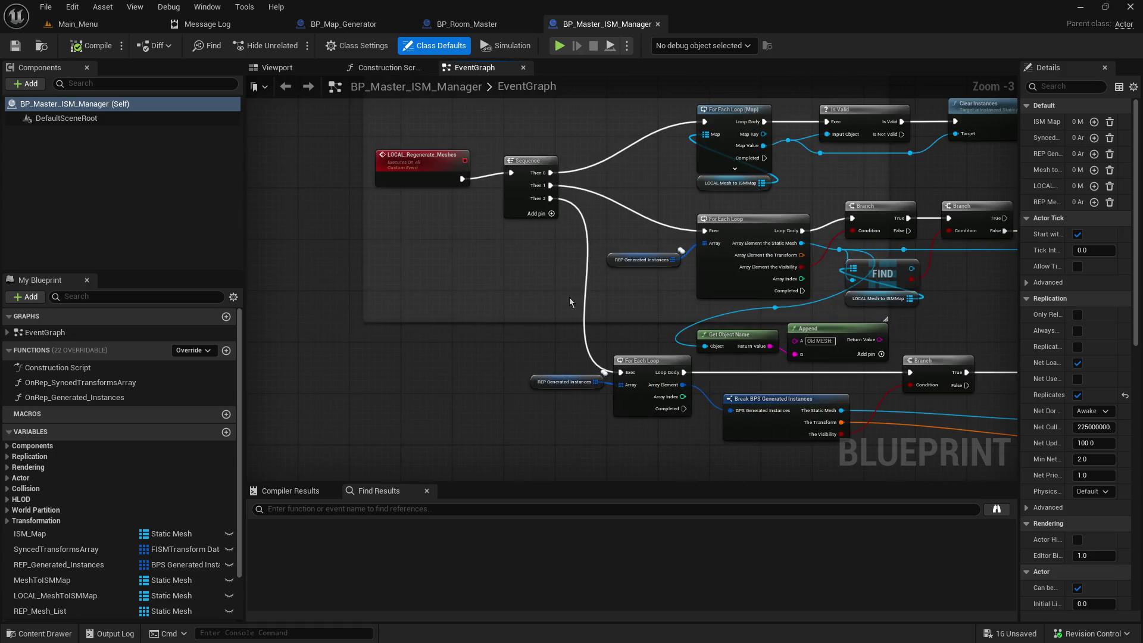
{"action": "left_click_drag", "start_coordinate": [612, 304], "coordinate": [322, 321]}
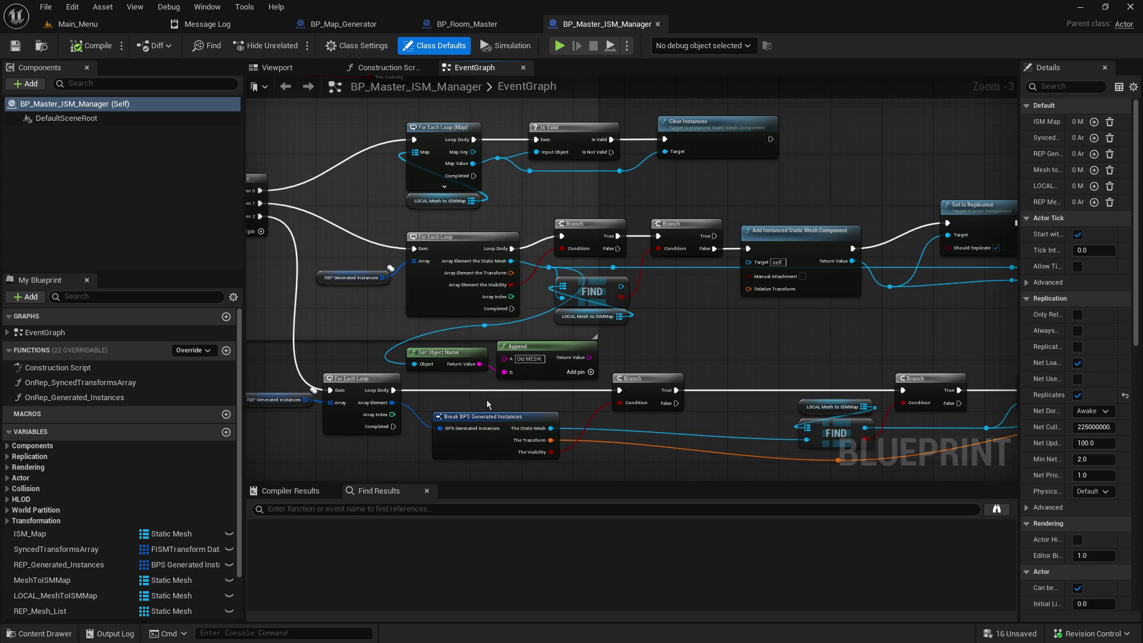
{"action": "mouse_move", "coordinate": [520, 294]}
{"action": "left_mouse_down"}
{"action": "mouse_move", "coordinate": [727, 217]}
{"action": "mouse_move", "coordinate": [637, 329]}
{"action": "mouse_move", "coordinate": [614, 409]}
{"action": "mouse_move", "coordinate": [672, 311]}
{"action": "left_mouse_up"}
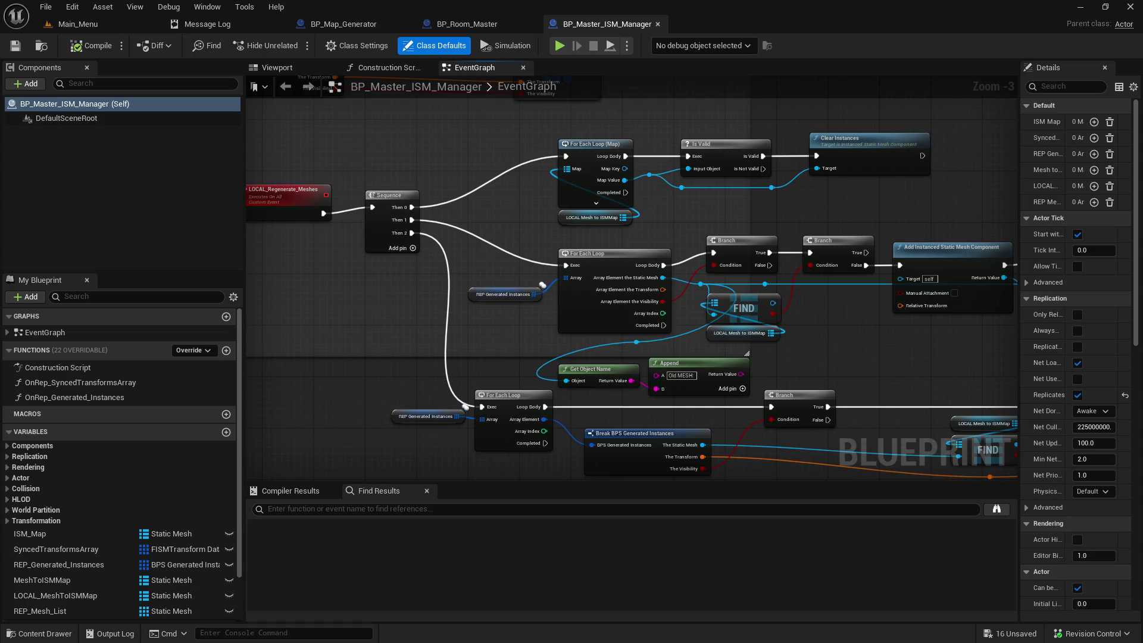
{"action": "mouse_move", "coordinate": [682, 271]}
{"action": "left_mouse_down"}
{"action": "mouse_move", "coordinate": [647, 354]}
{"action": "mouse_move", "coordinate": [733, 540]}
{"action": "left_mouse_up"}
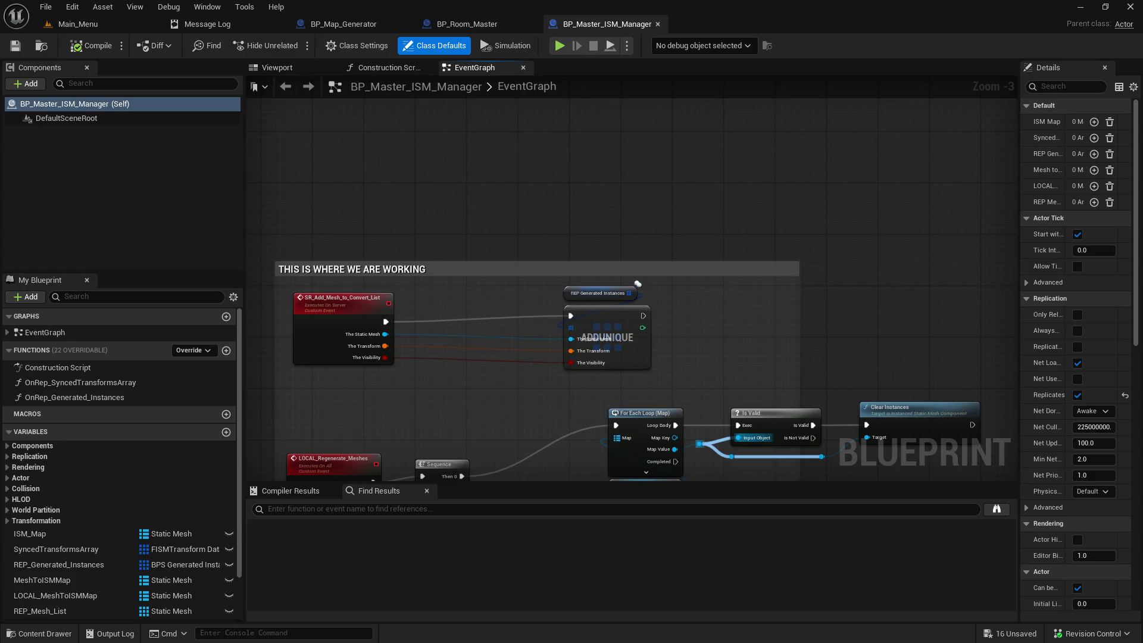
Step: Shrink the Compiler Results area so the ISM manager EventGraph gets more vertical room
{"action": "scroll", "coordinate": [638, 294], "scroll_direction": "down", "scroll_amount": 3}
{"action": "mouse_move", "coordinate": [638, 294]}
{"action": "left_mouse_down"}
{"action": "mouse_move", "coordinate": [534, 309]}
{"action": "mouse_move", "coordinate": [536, 269]}
{"action": "left_mouse_up"}
{"action": "scroll", "coordinate": [534, 309], "scroll_direction": "up", "scroll_amount": 4}
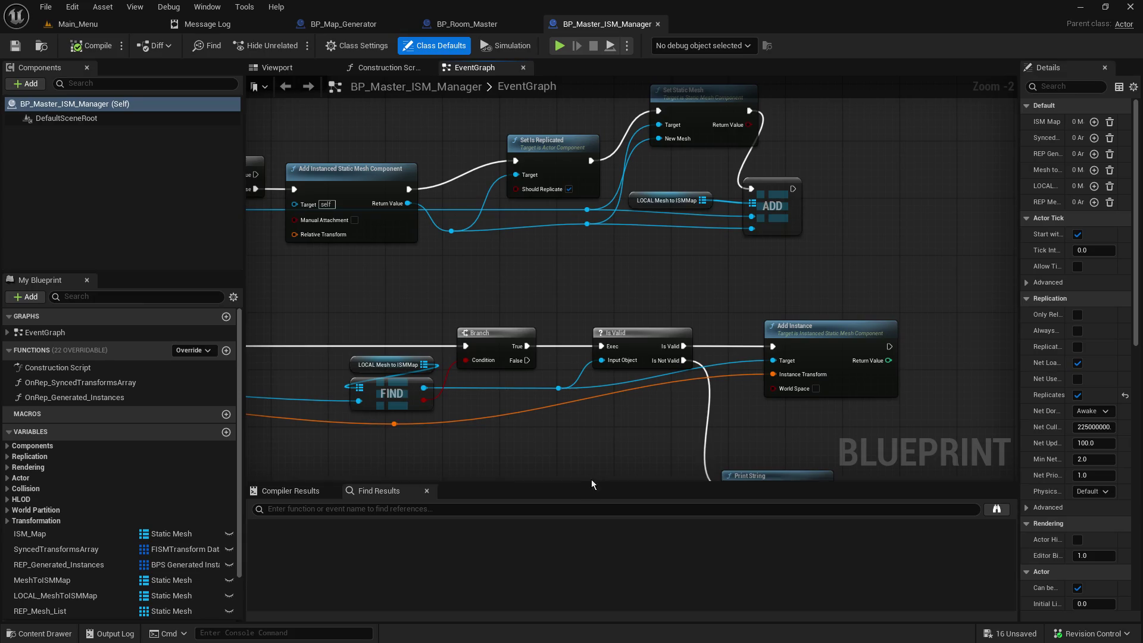
{"action": "left_click_drag", "start_coordinate": [591, 480], "coordinate": [592, 569]}
{"action": "left_click_drag", "start_coordinate": [586, 360], "coordinate": [580, 438]}
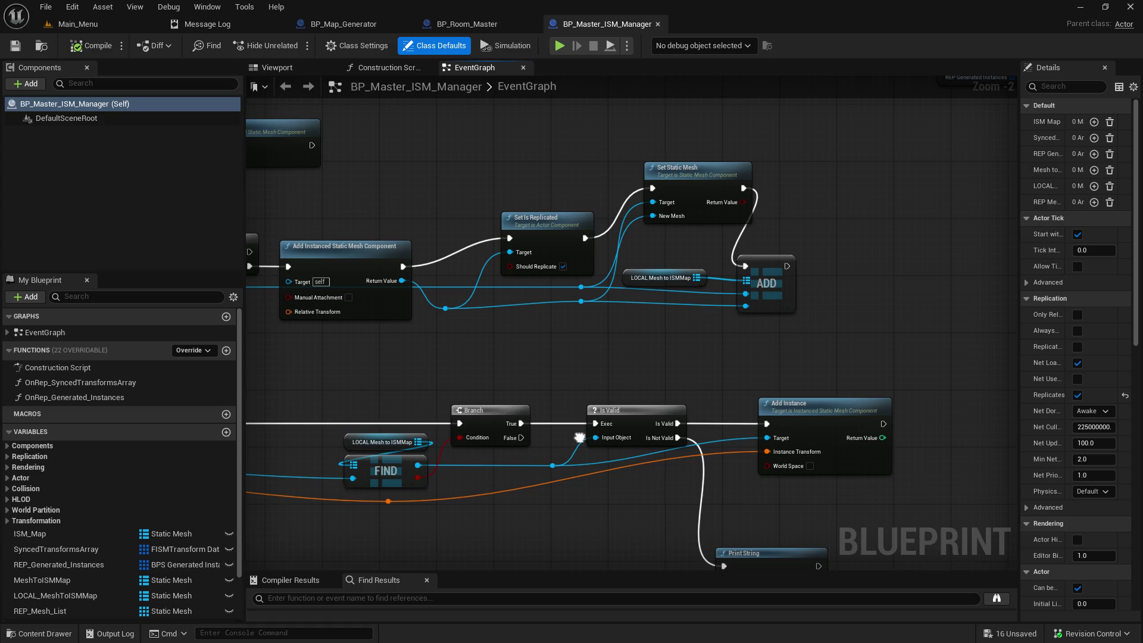
Step: Survey the Set Static Mesh, Add Instance and Print String nodes, returning to the LOCAL_Regenerate_Meshes Sequence
{"action": "mouse_move", "coordinate": [580, 438]}
{"action": "left_mouse_down"}
{"action": "mouse_move", "coordinate": [622, 451]}
{"action": "mouse_move", "coordinate": [648, 415]}
{"action": "mouse_move", "coordinate": [631, 327]}
{"action": "mouse_move", "coordinate": [1026, 306]}
{"action": "left_mouse_up"}
{"action": "mouse_move", "coordinate": [596, 238]}
{"action": "left_mouse_down"}
{"action": "mouse_move", "coordinate": [724, 289]}
{"action": "mouse_move", "coordinate": [864, 376]}
{"action": "mouse_move", "coordinate": [970, 463]}
{"action": "mouse_move", "coordinate": [994, 563]}
{"action": "mouse_move", "coordinate": [991, 640]}
{"action": "mouse_move", "coordinate": [820, 430]}
{"action": "left_mouse_up"}
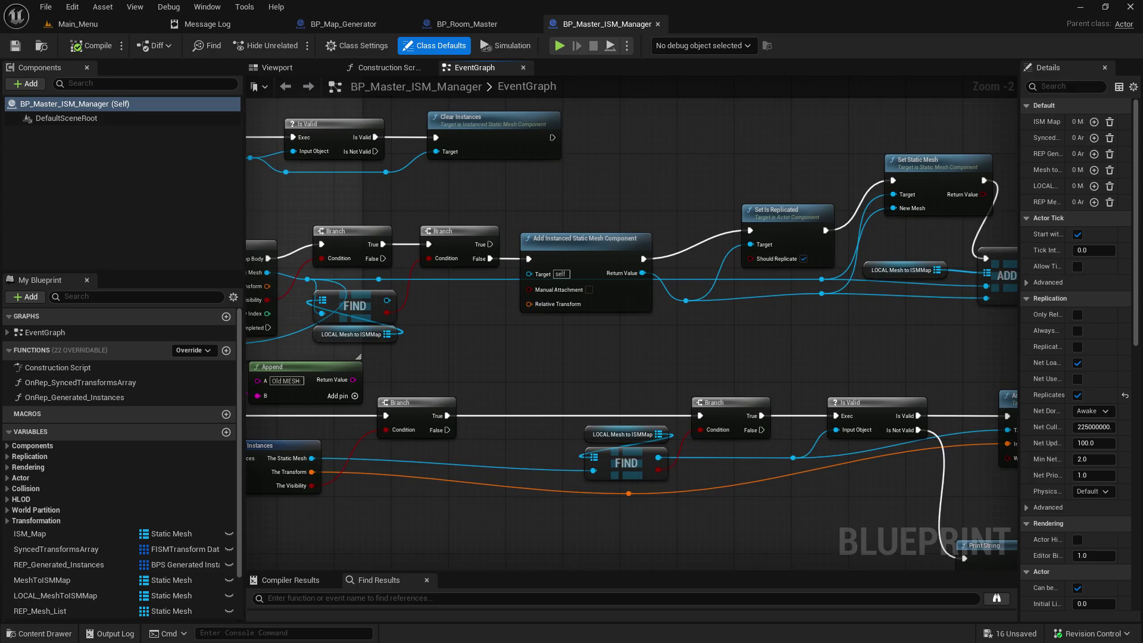
{"action": "mouse_move", "coordinate": [899, 407]}
{"action": "left_mouse_down"}
{"action": "mouse_move", "coordinate": [617, 243]}
{"action": "mouse_move", "coordinate": [626, 251]}
{"action": "mouse_move", "coordinate": [832, 189]}
{"action": "left_mouse_up"}
{"action": "left_click_drag", "start_coordinate": [620, 178], "coordinate": [834, 226]}
{"action": "mouse_move", "coordinate": [595, 251]}
{"action": "left_mouse_down"}
{"action": "mouse_move", "coordinate": [621, 264]}
{"action": "mouse_move", "coordinate": [484, 301]}
{"action": "left_mouse_up"}
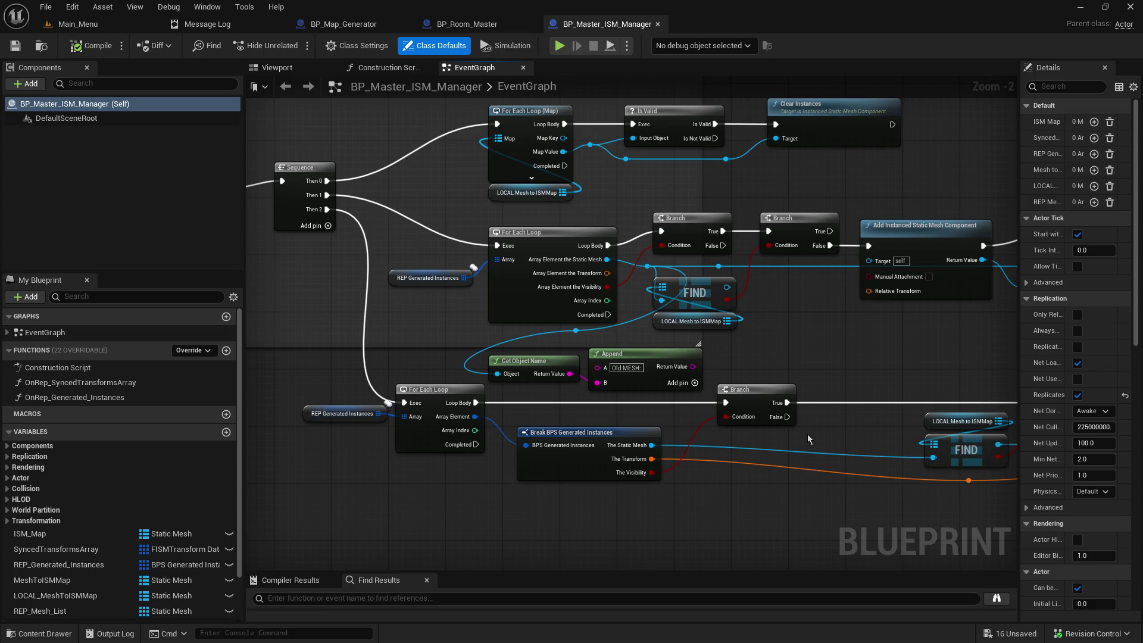
{"action": "mouse_move", "coordinate": [768, 351]}
{"action": "left_mouse_down"}
{"action": "mouse_move", "coordinate": [837, 445]}
{"action": "mouse_move", "coordinate": [1014, 403]}
{"action": "mouse_move", "coordinate": [1003, 619]}
{"action": "mouse_move", "coordinate": [735, 421]}
{"action": "mouse_move", "coordinate": [685, 277]}
{"action": "left_mouse_up"}
{"action": "scroll", "coordinate": [739, 333], "scroll_direction": "down", "scroll_amount": 2}
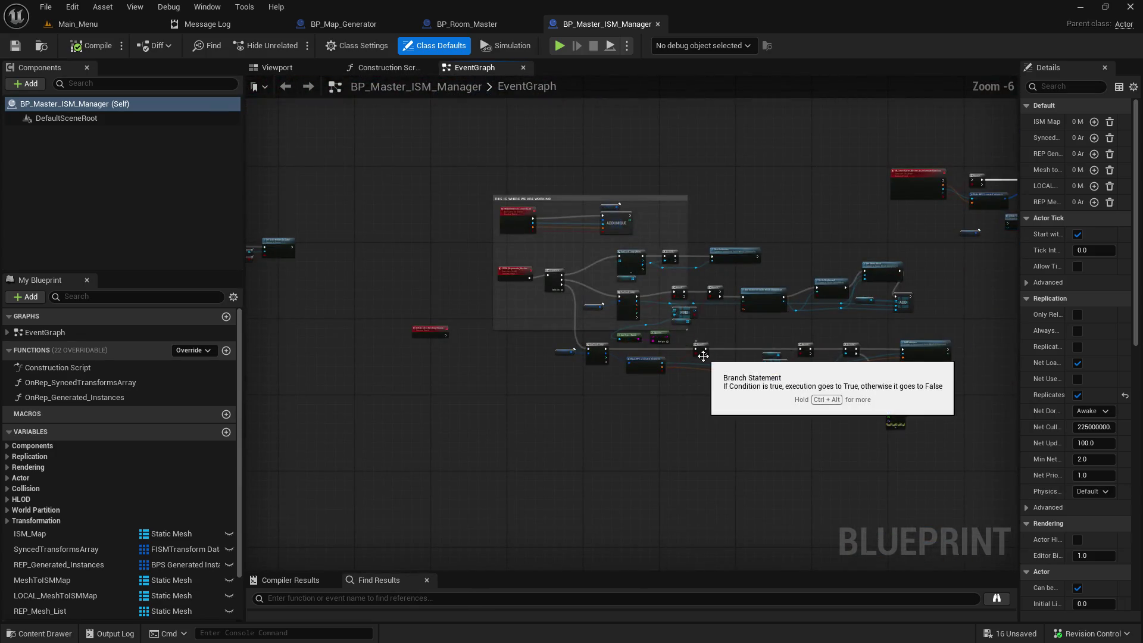
Step: Inspect the Is Valid and Print String nodes, then the Sequence's loops and Clear Instances nodes
{"action": "left_click_drag", "start_coordinate": [786, 386], "coordinate": [595, 308]}
{"action": "scroll", "coordinate": [679, 304], "scroll_direction": "up", "scroll_amount": 3}
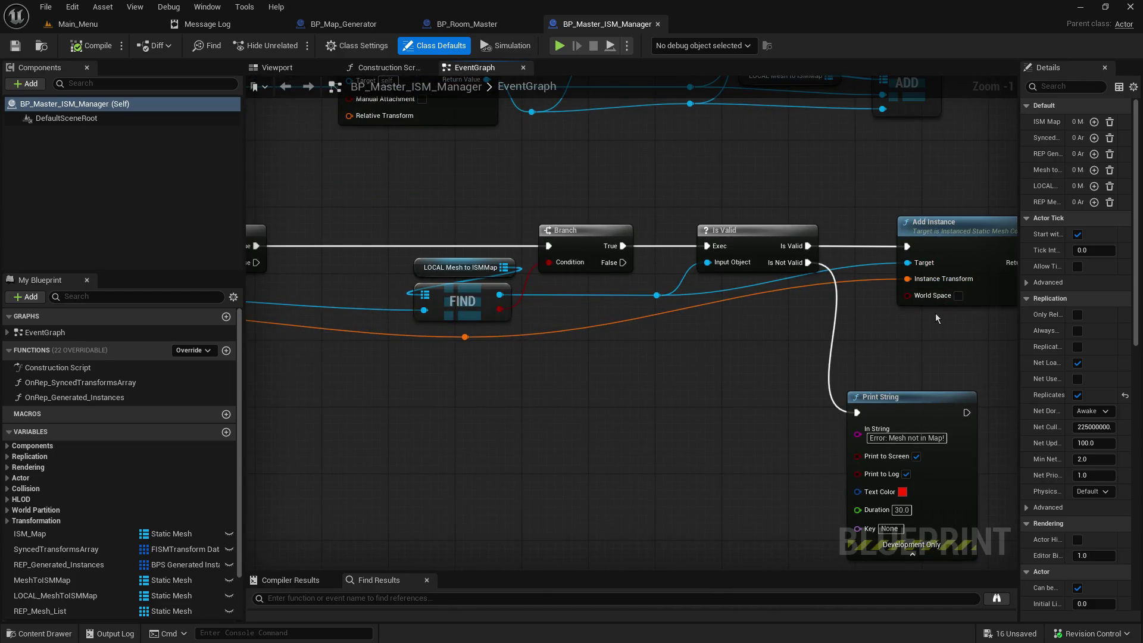
{"action": "left_click_drag", "start_coordinate": [855, 307], "coordinate": [1119, 411]}
{"action": "mouse_move", "coordinate": [596, 297]}
{"action": "left_mouse_down"}
{"action": "mouse_move", "coordinate": [721, 345]}
{"action": "mouse_move", "coordinate": [513, 288]}
{"action": "left_mouse_up"}
{"action": "left_click_drag", "start_coordinate": [595, 298], "coordinate": [631, 440]}
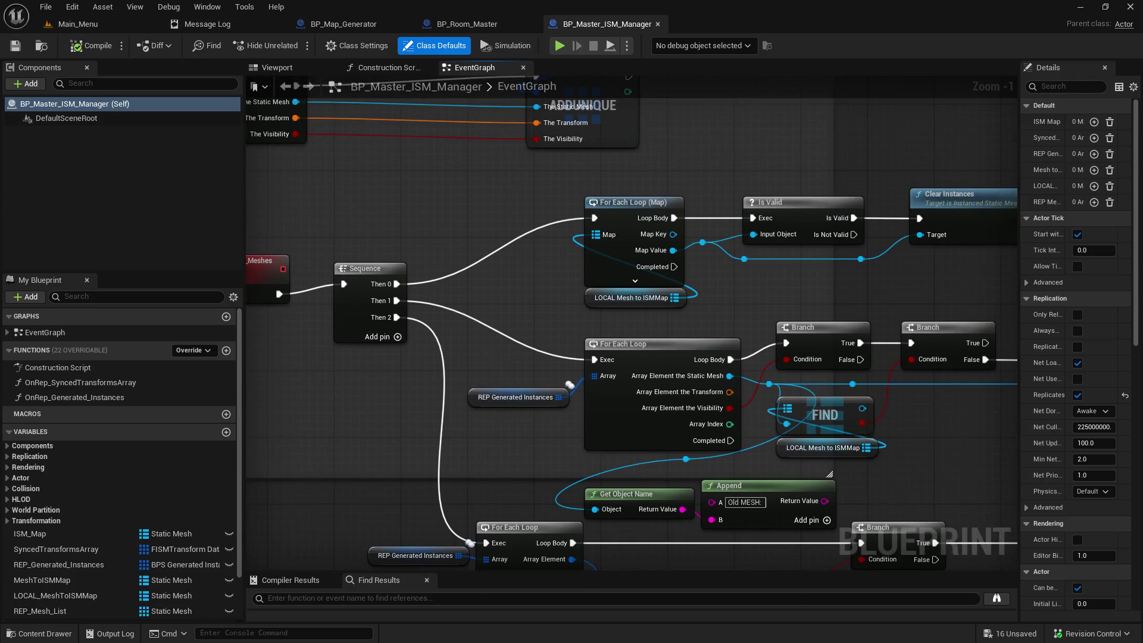
{"action": "mouse_move", "coordinate": [1132, 530]}
{"action": "left_mouse_down"}
{"action": "mouse_move", "coordinate": [884, 561]}
{"action": "mouse_move", "coordinate": [854, 415]}
{"action": "mouse_move", "coordinate": [1022, 366]}
{"action": "left_mouse_up"}
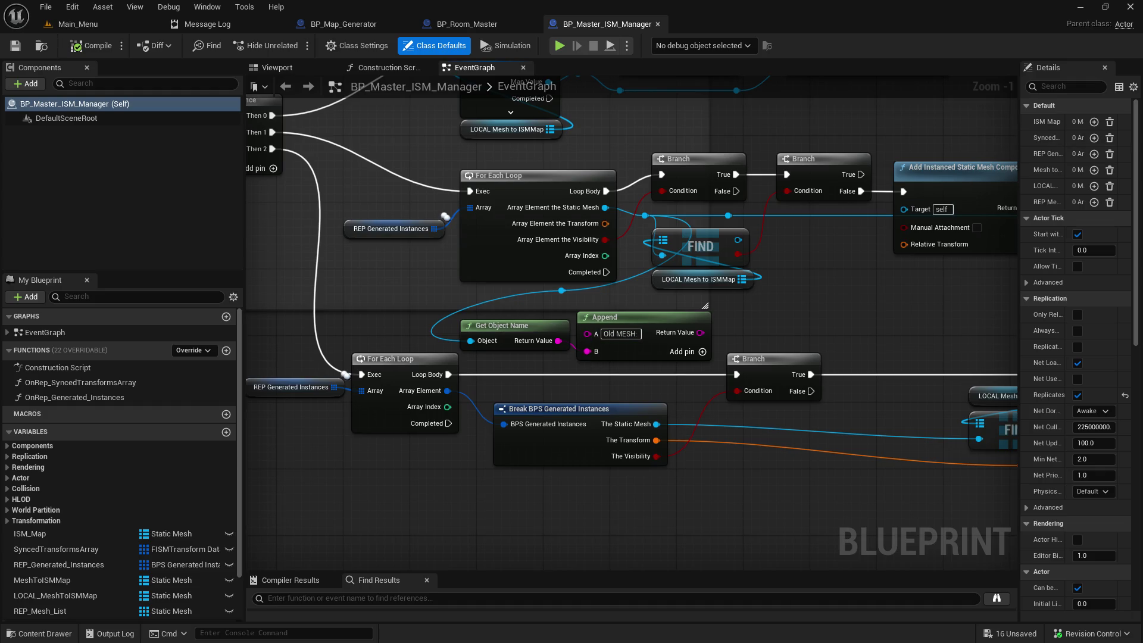
Step: Follow the For Each Loop chain through Find and Add Instance, then switch to BP_Room_Master
{"action": "left_click_drag", "start_coordinate": [813, 456], "coordinate": [855, 490]}
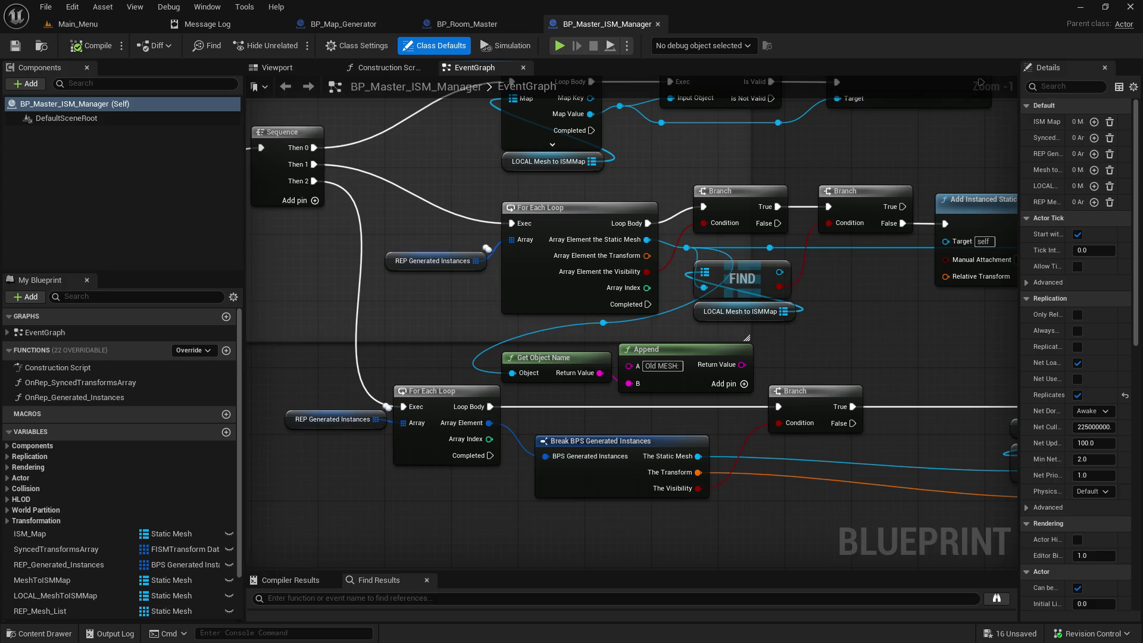
{"action": "mouse_move", "coordinate": [785, 541]}
{"action": "left_mouse_down"}
{"action": "mouse_move", "coordinate": [565, 450]}
{"action": "mouse_move", "coordinate": [428, 434]}
{"action": "mouse_move", "coordinate": [271, 446]}
{"action": "left_mouse_up"}
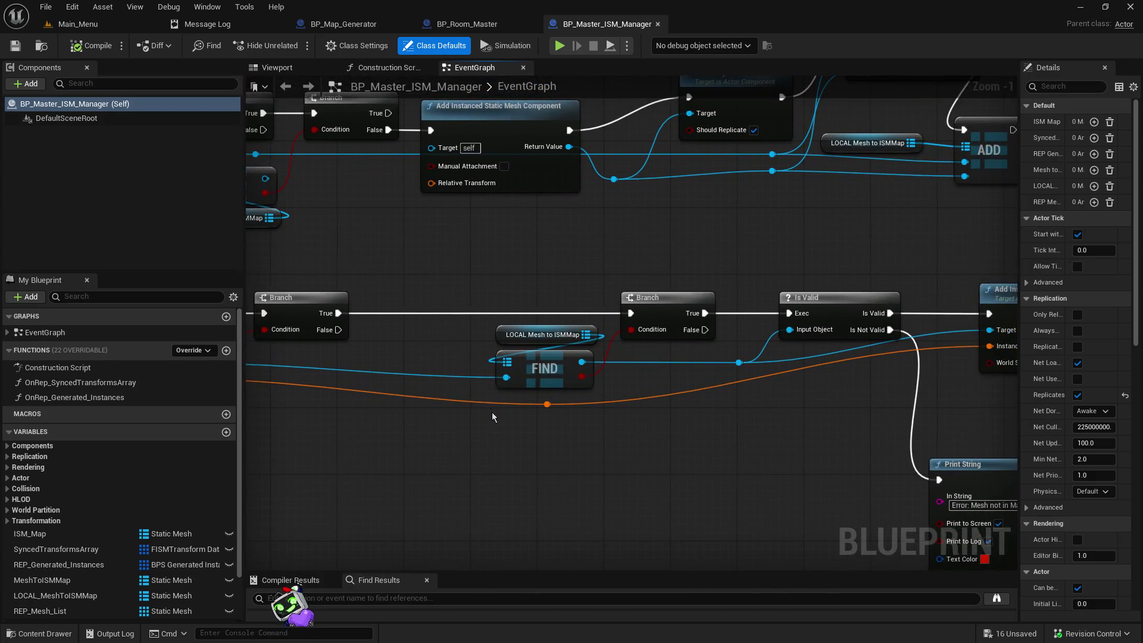
{"action": "mouse_move", "coordinate": [668, 441]}
{"action": "left_mouse_down"}
{"action": "mouse_move", "coordinate": [344, 375]}
{"action": "mouse_move", "coordinate": [594, 420]}
{"action": "left_mouse_up"}
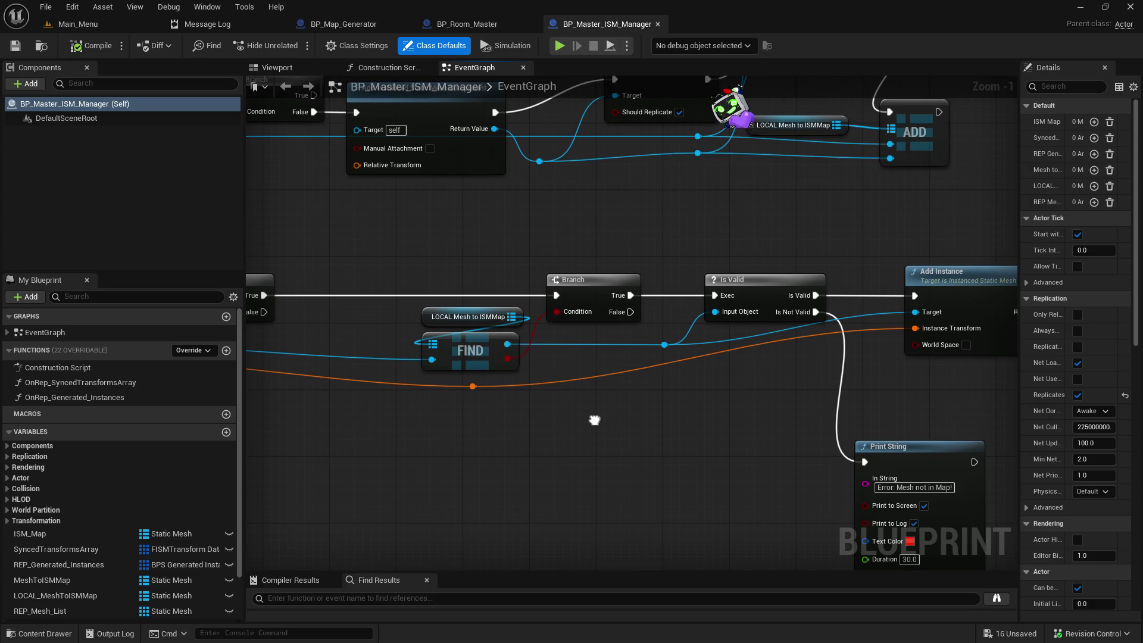
{"action": "left_click_drag", "start_coordinate": [497, 284], "coordinate": [705, 431]}
{"action": "left_click", "coordinate": [467, 24]}
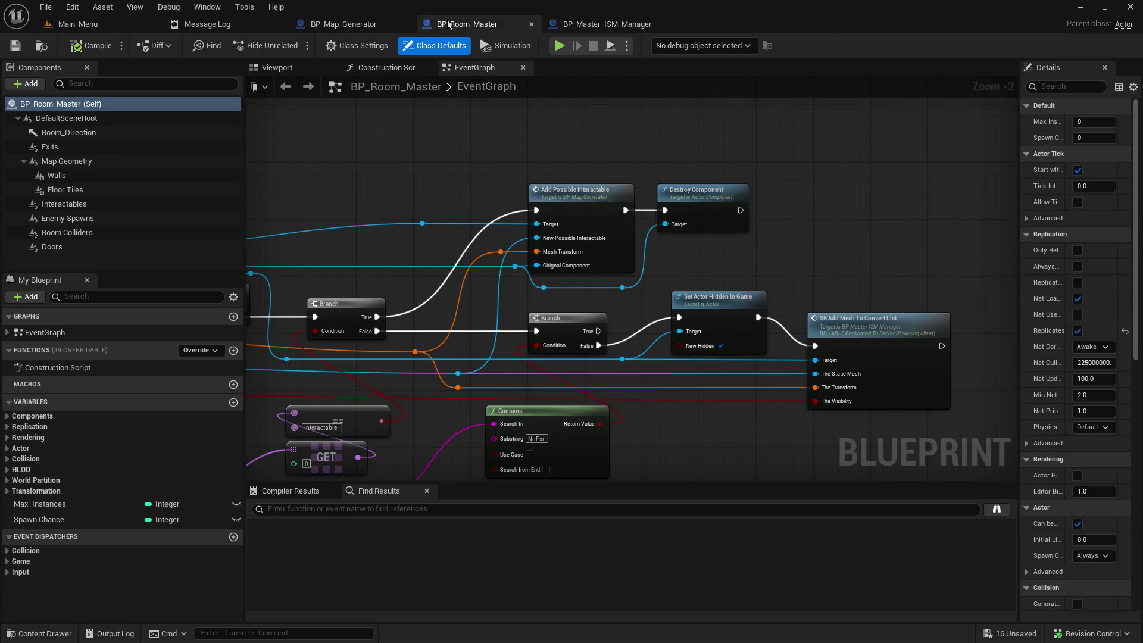
{"action": "mouse_move", "coordinate": [475, 299]}
{"action": "left_mouse_down"}
{"action": "mouse_move", "coordinate": [527, 252]}
{"action": "mouse_move", "coordinate": [697, 183]}
{"action": "mouse_move", "coordinate": [686, 143]}
{"action": "left_mouse_up"}
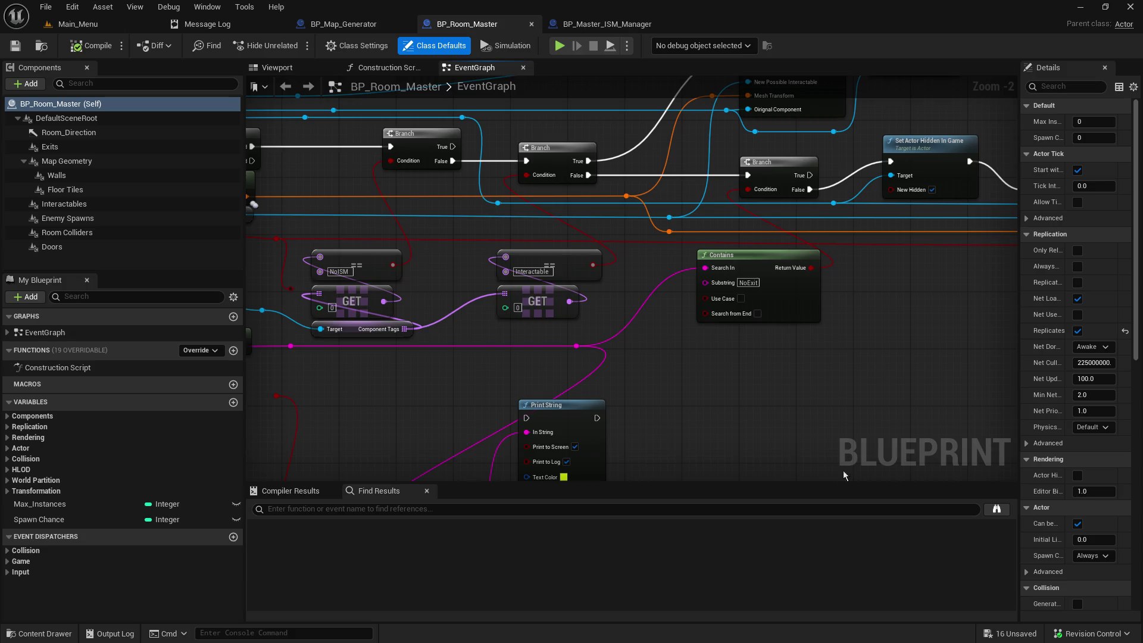
{"action": "left_click_drag", "start_coordinate": [714, 356], "coordinate": [844, 371]}
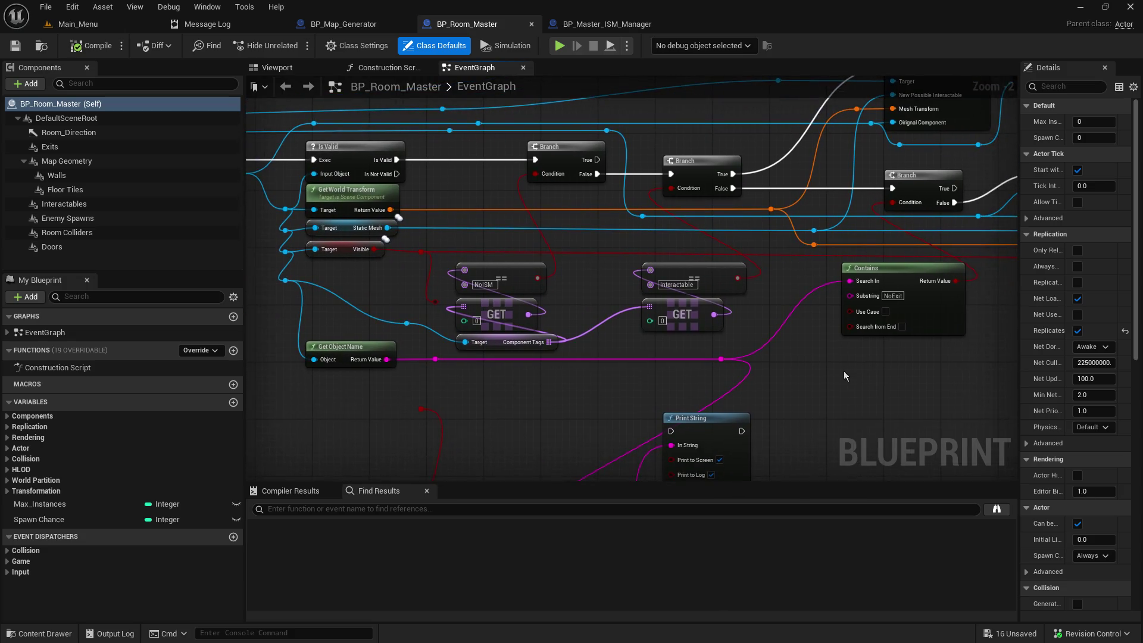
{"action": "mouse_move", "coordinate": [470, 179]}
{"action": "left_mouse_down"}
{"action": "mouse_move", "coordinate": [485, 184]}
{"action": "mouse_move", "coordinate": [468, 265]}
{"action": "left_mouse_up"}
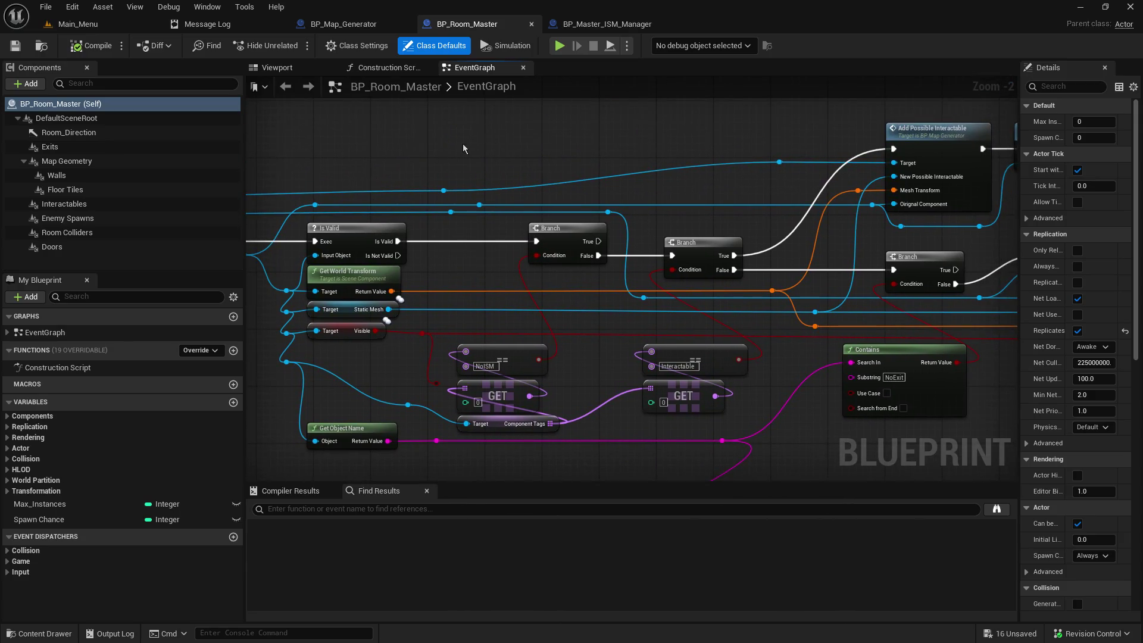
{"action": "scroll", "coordinate": [749, 256], "scroll_direction": "down", "scroll_amount": 2}
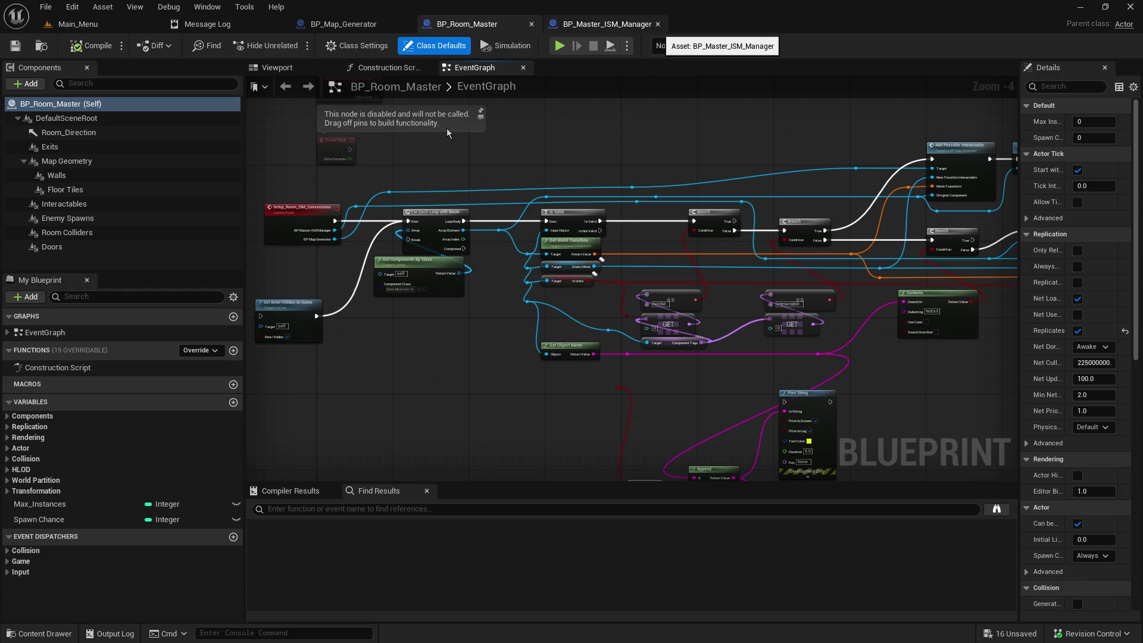
{"action": "scroll", "coordinate": [441, 341], "scroll_direction": "up", "scroll_amount": 2}
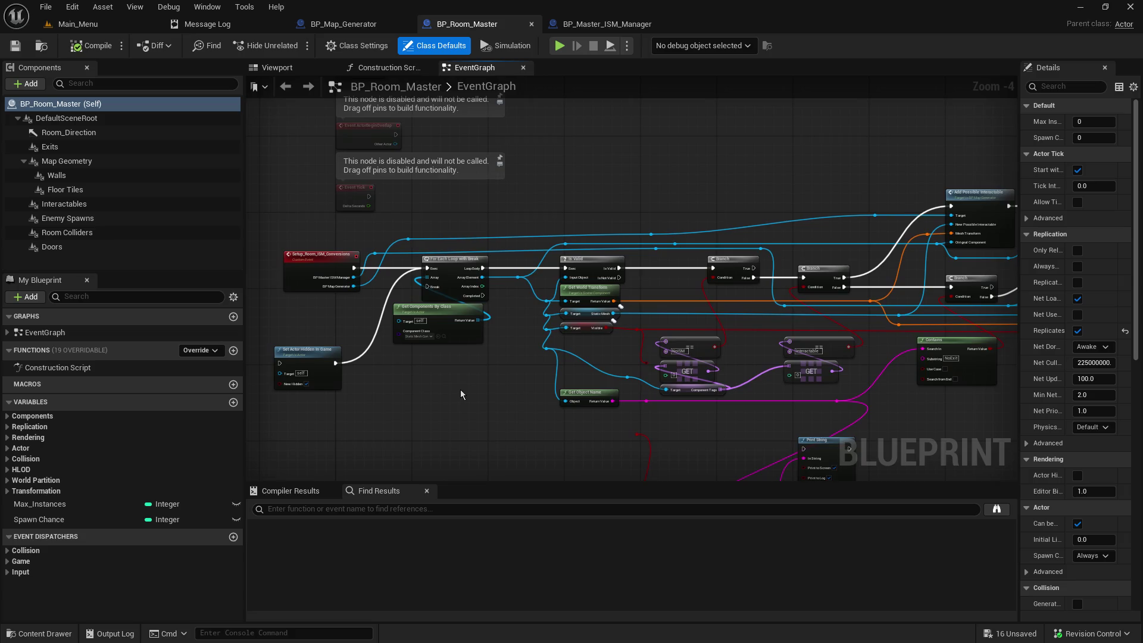
{"action": "left_click_drag", "start_coordinate": [598, 381], "coordinate": [595, 376]}
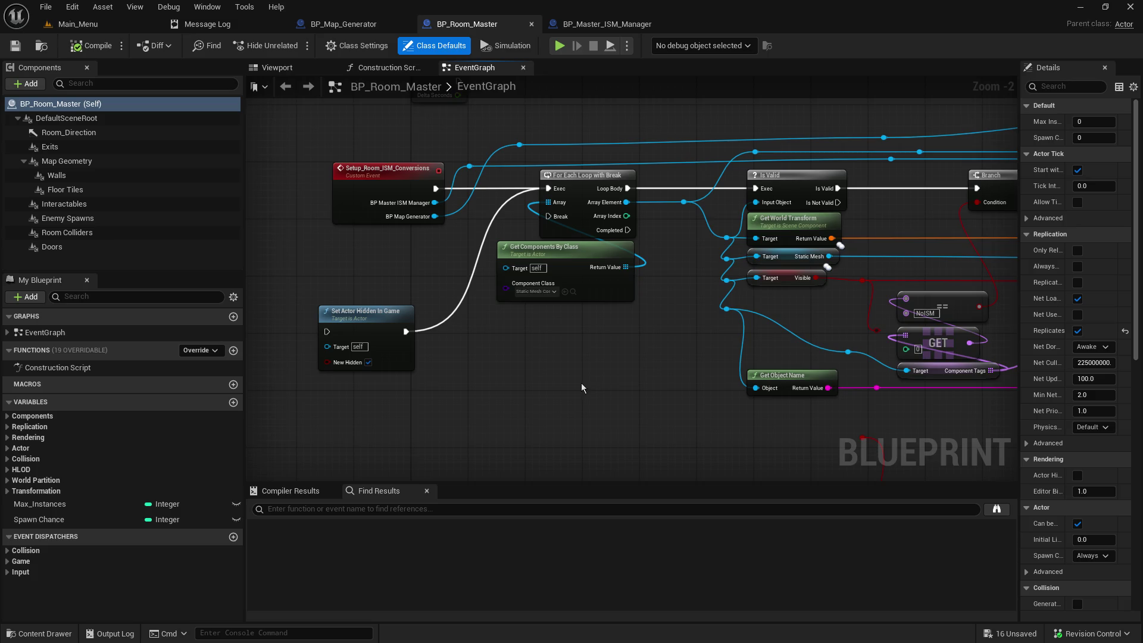
{"action": "scroll", "coordinate": [581, 384], "scroll_direction": "down", "scroll_amount": 2}
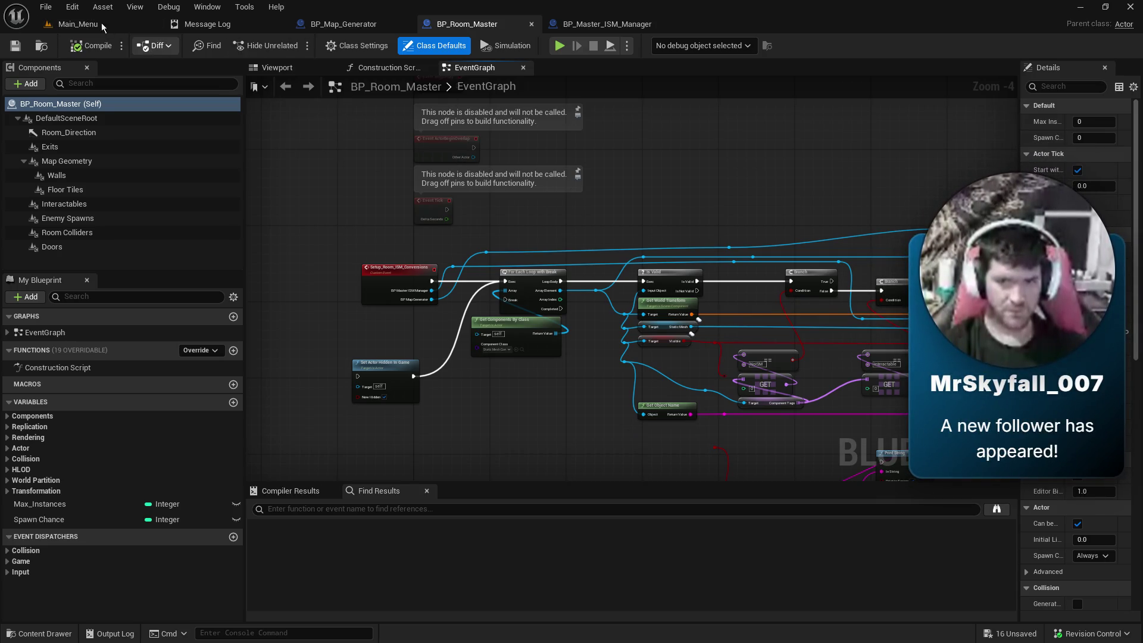
{"action": "left_click", "coordinate": [84, 24]}
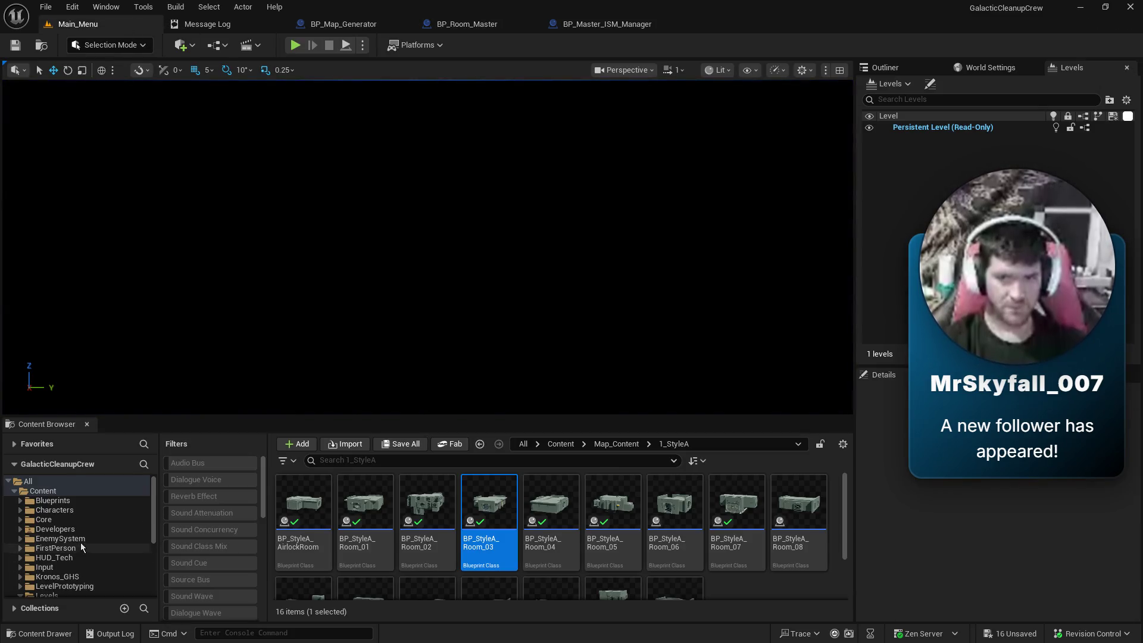
Step: Open the Generator1 level from Map_Content/DemoMap/Levels, choosing Don't Save for pending assets
{"action": "scroll", "coordinate": [83, 557], "scroll_direction": "down", "scroll_amount": 2}
{"action": "left_click", "coordinate": [60, 548]}
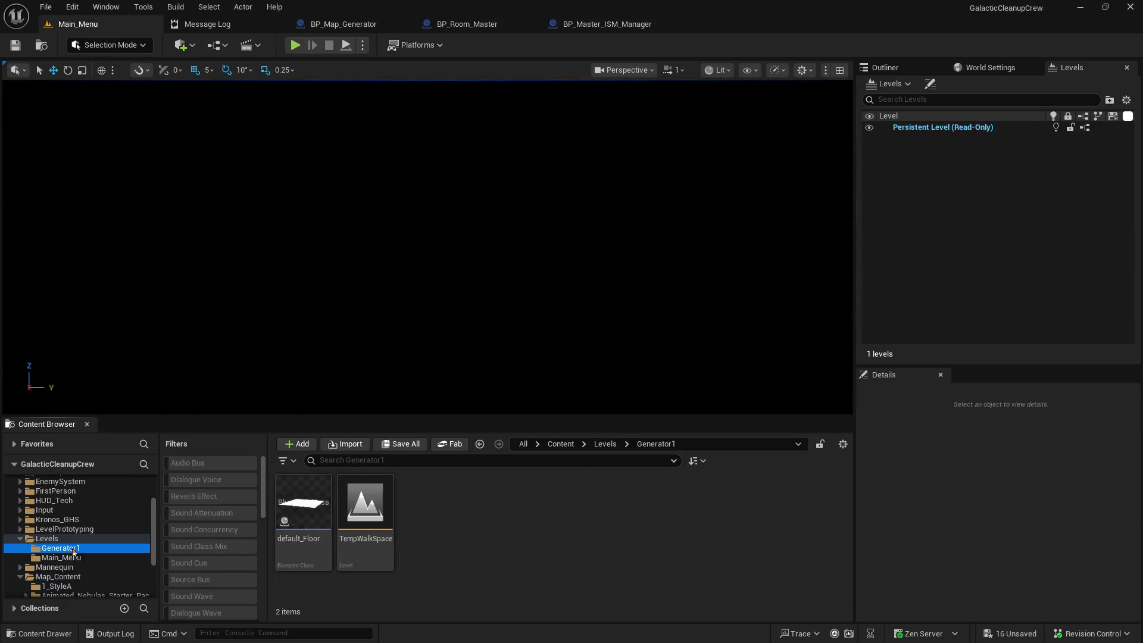
{"action": "scroll", "coordinate": [113, 573], "scroll_direction": "down", "scroll_amount": 2}
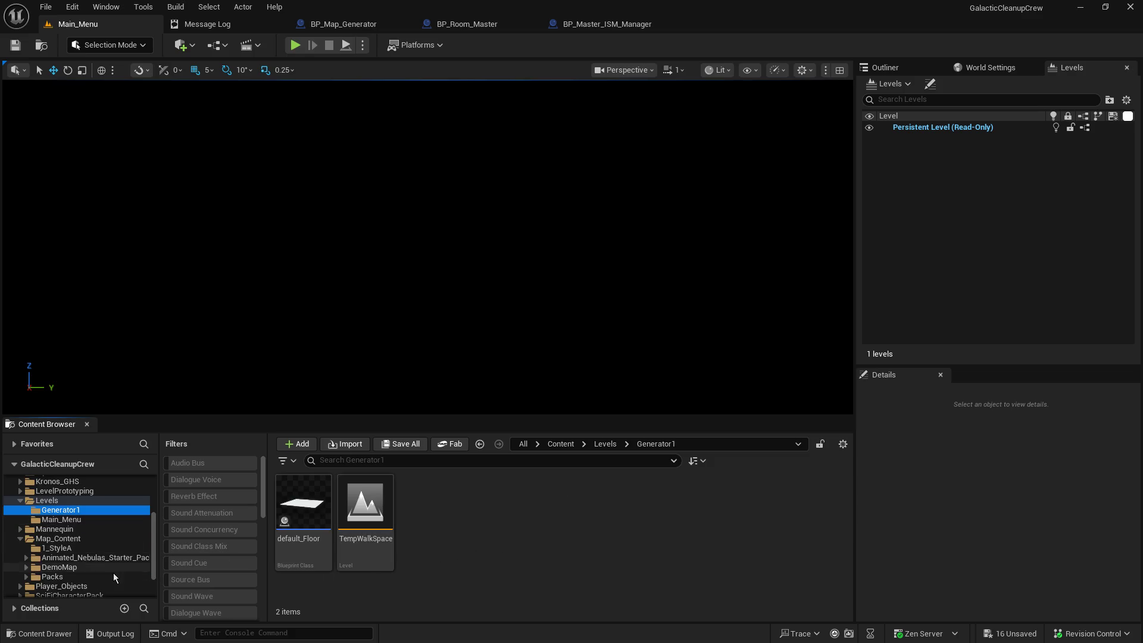
{"action": "left_click", "coordinate": [64, 567]}
{"action": "double_click", "coordinate": [370, 517]}
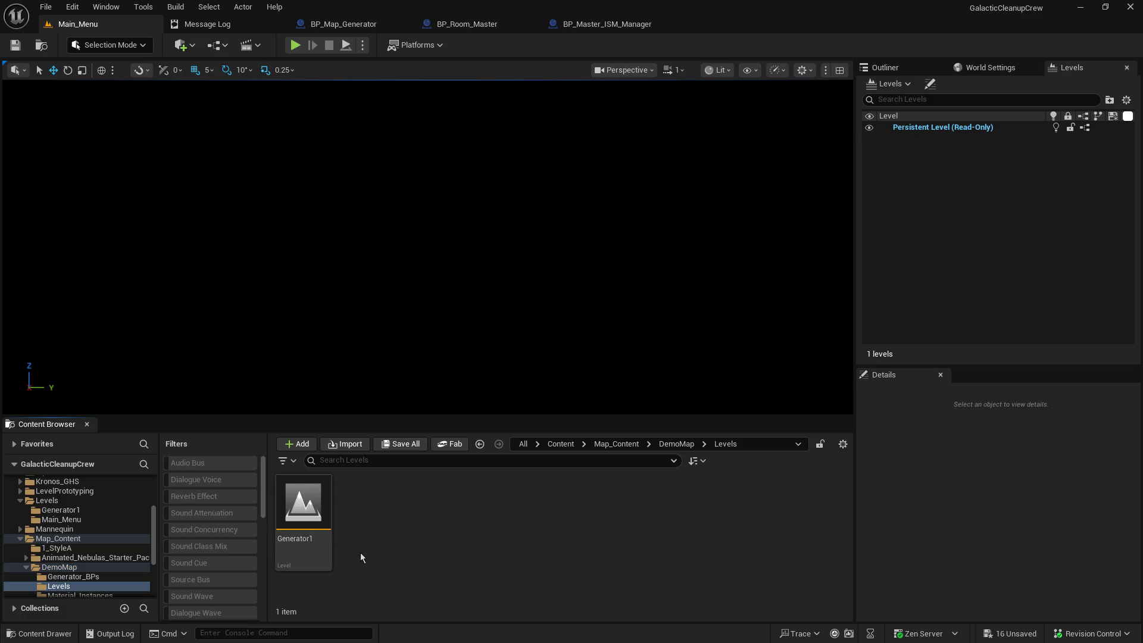
{"action": "double_click", "coordinate": [328, 520]}
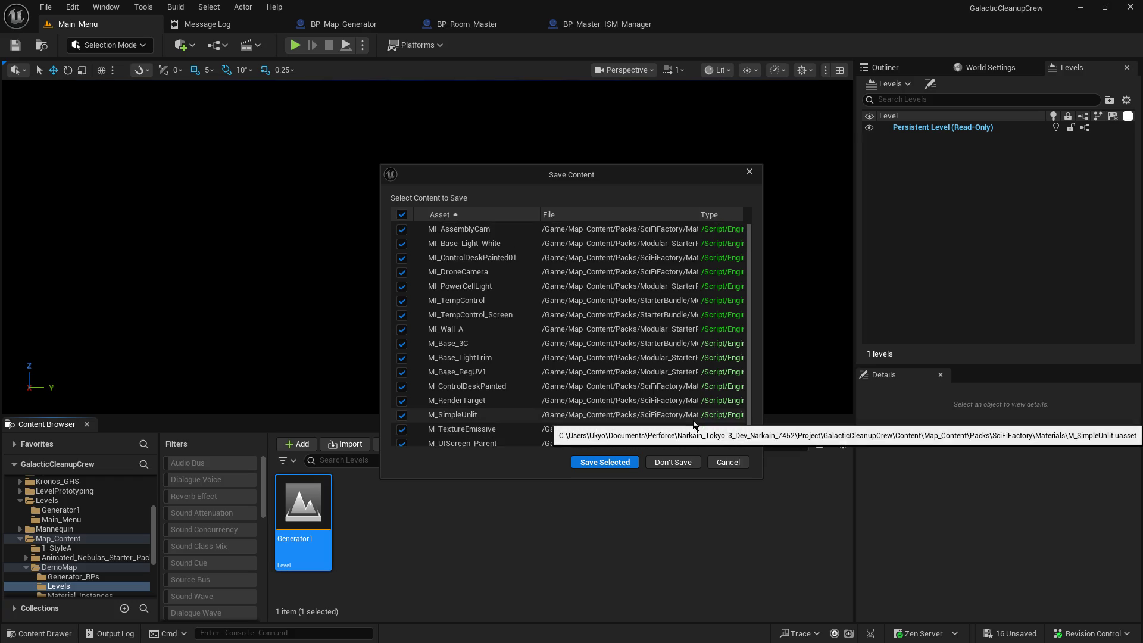
{"action": "left_click", "coordinate": [673, 463]}
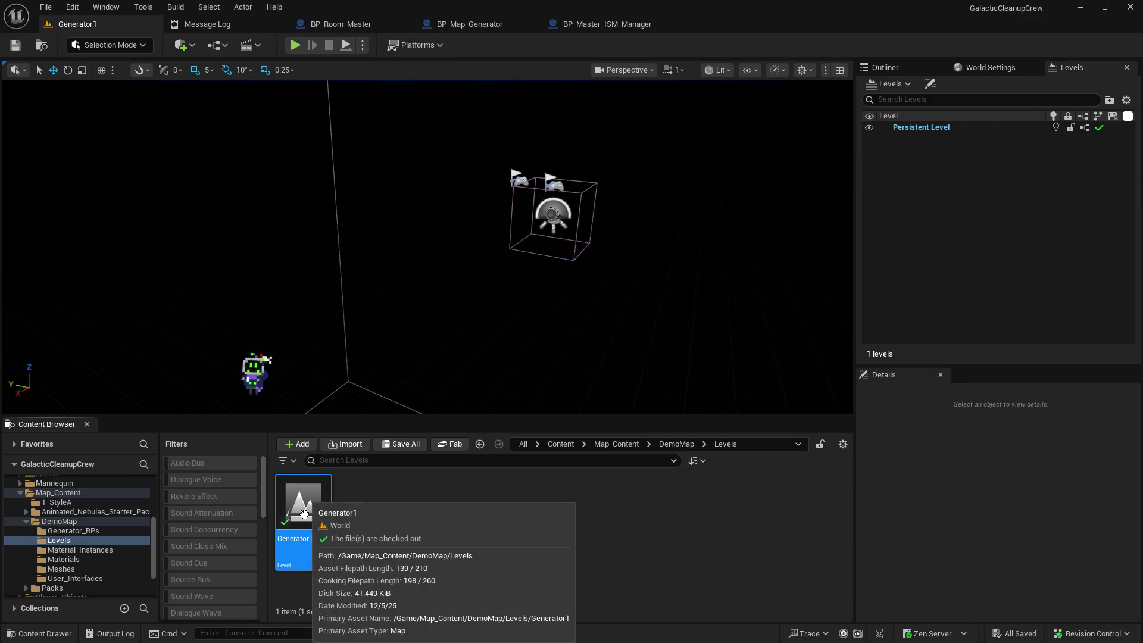
{"action": "scroll", "coordinate": [464, 367], "scroll_direction": "down", "scroll_amount": 1}
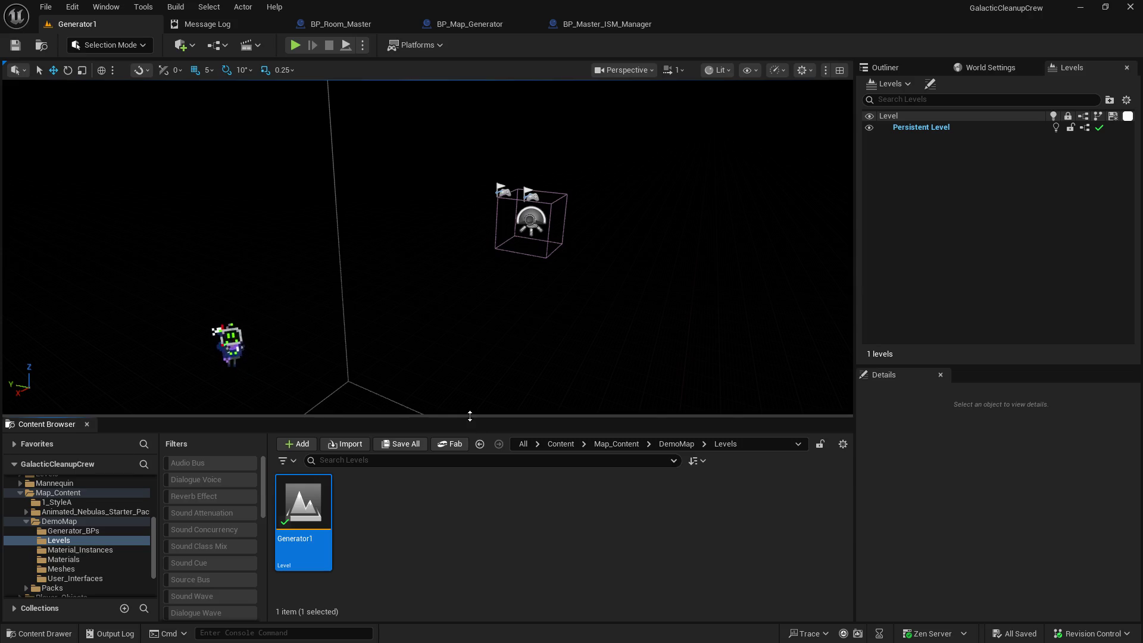
Step: Enlarge the level viewport, then play-test Generator1 and stop the session with Escape
{"action": "left_click_drag", "start_coordinate": [470, 416], "coordinate": [525, 562]}
{"action": "left_click_drag", "start_coordinate": [856, 412], "coordinate": [946, 405]}
{"action": "left_click_drag", "start_coordinate": [705, 366], "coordinate": [689, 365]}
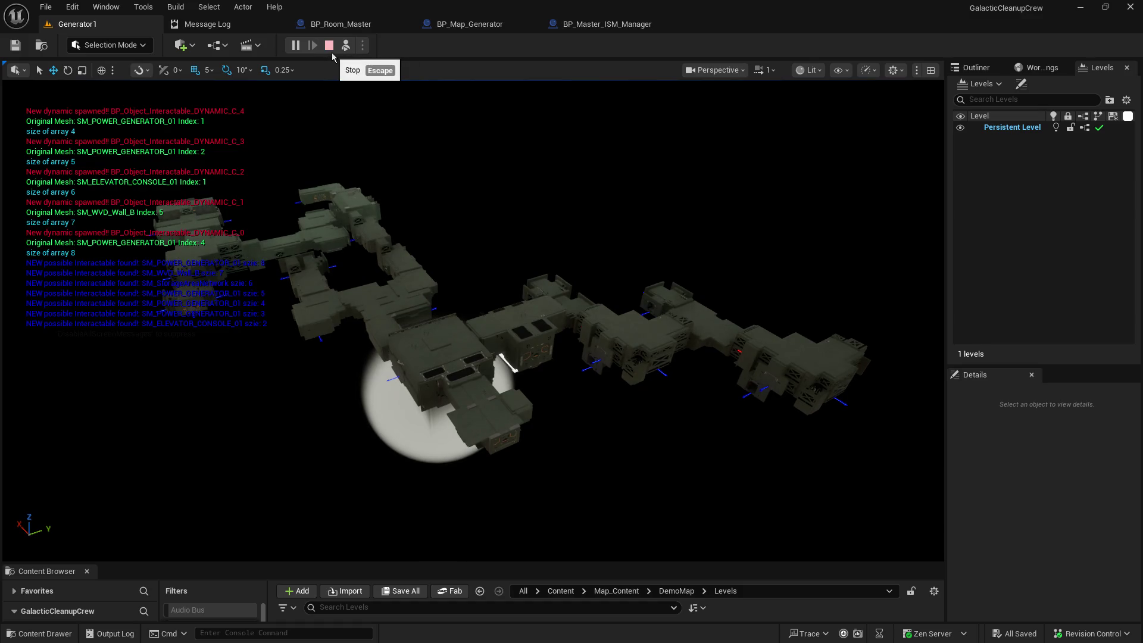
{"action": "left_click", "coordinate": [333, 54]}
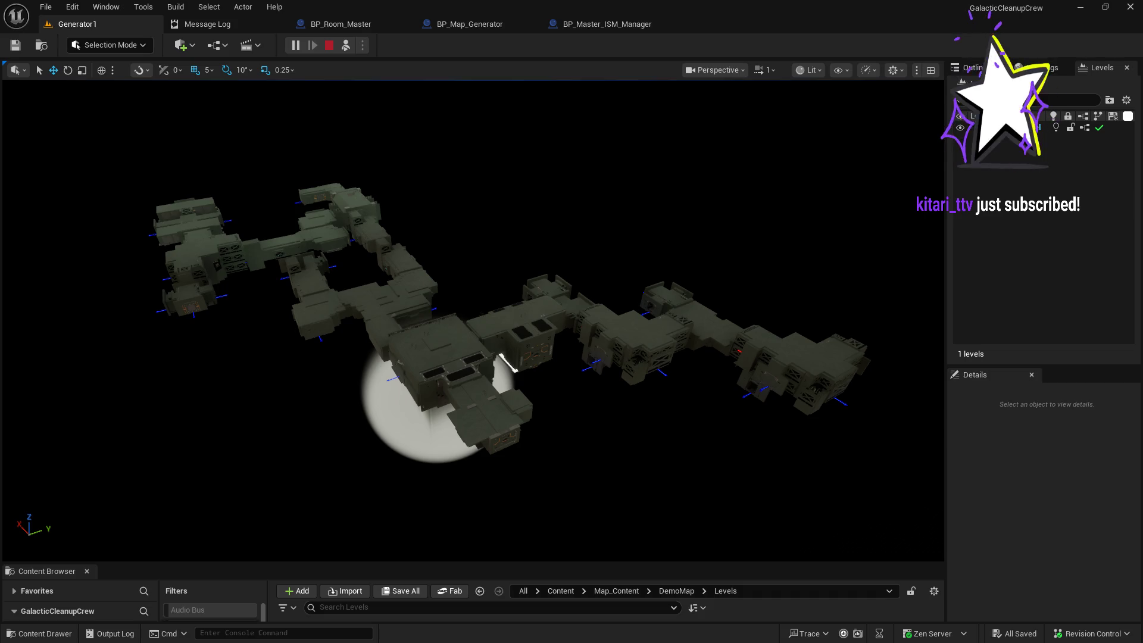
{"action": "key", "text": "Escape"}
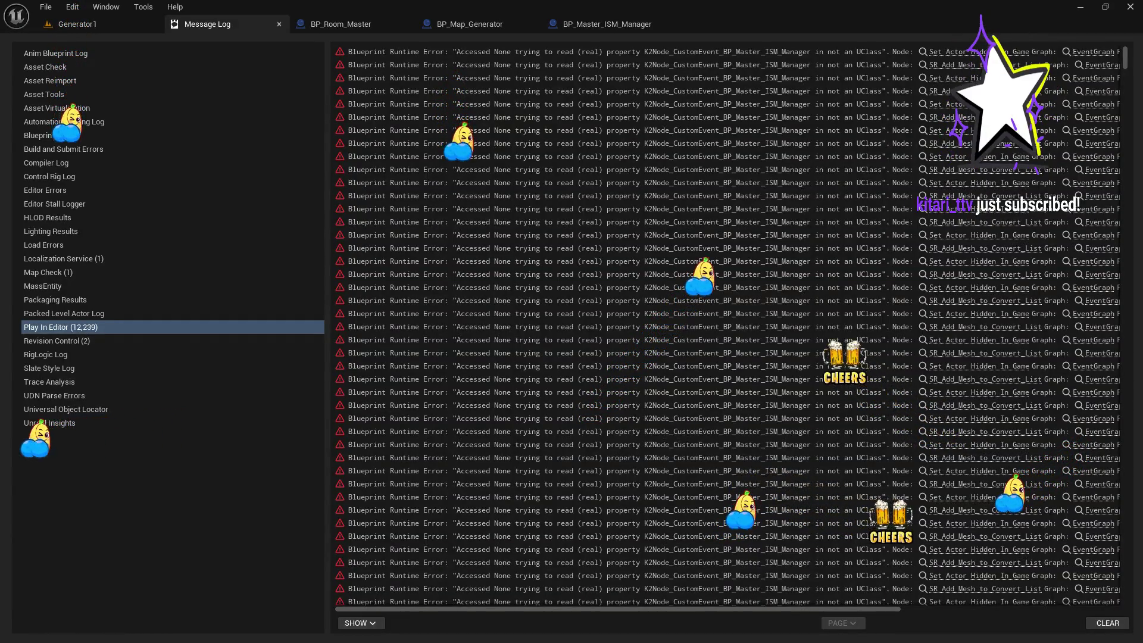
Step: Simulate Generator1 to generate the spaceship rooms, then switch to the BP_Room_Master graph
{"action": "left_click", "coordinate": [70, 28]}
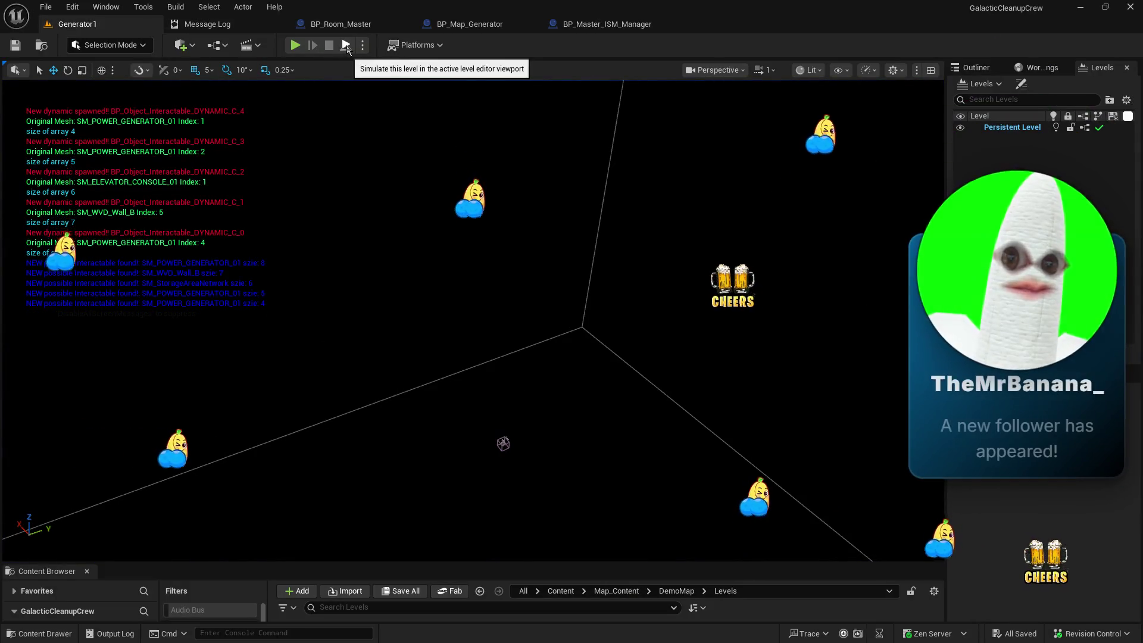
{"action": "left_click", "coordinate": [347, 47]}
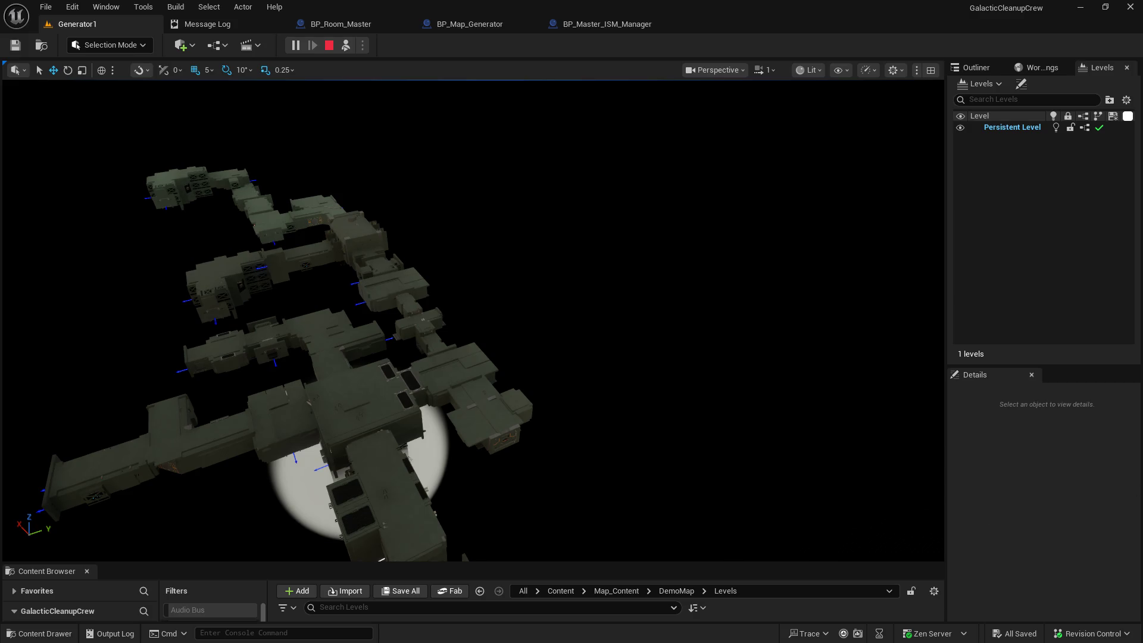
{"action": "left_click", "coordinate": [370, 24]}
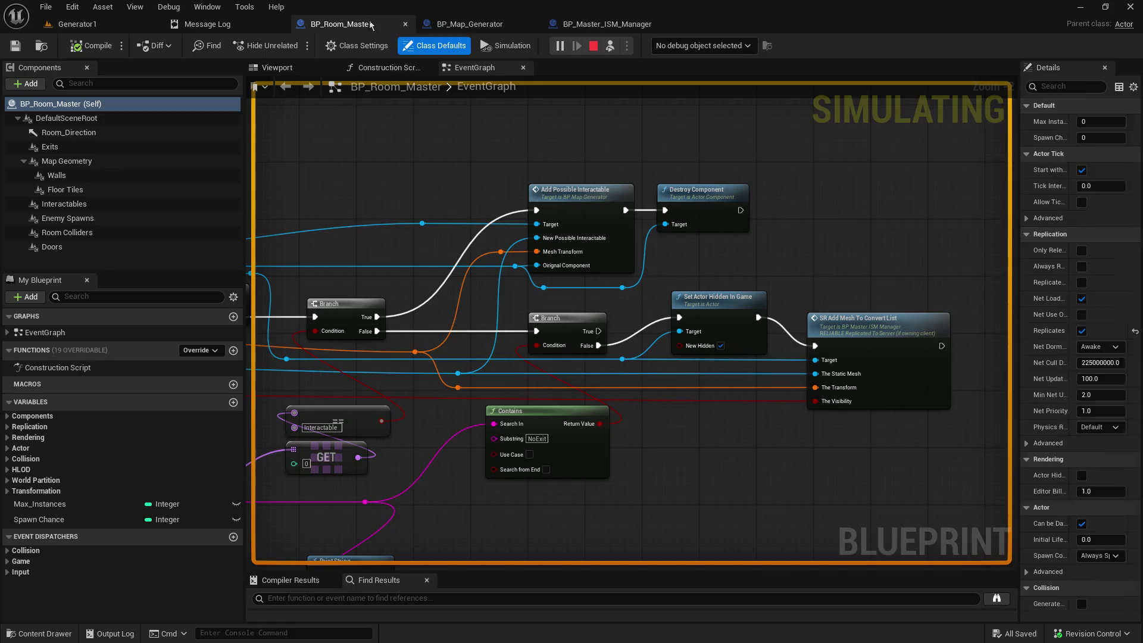
Step: Zoom through the BP_Room_Master and BP_Map_Generator graphs, ending on BP_Master_ISM_Manager
{"action": "scroll", "coordinate": [734, 326], "scroll_direction": "down", "scroll_amount": 5}
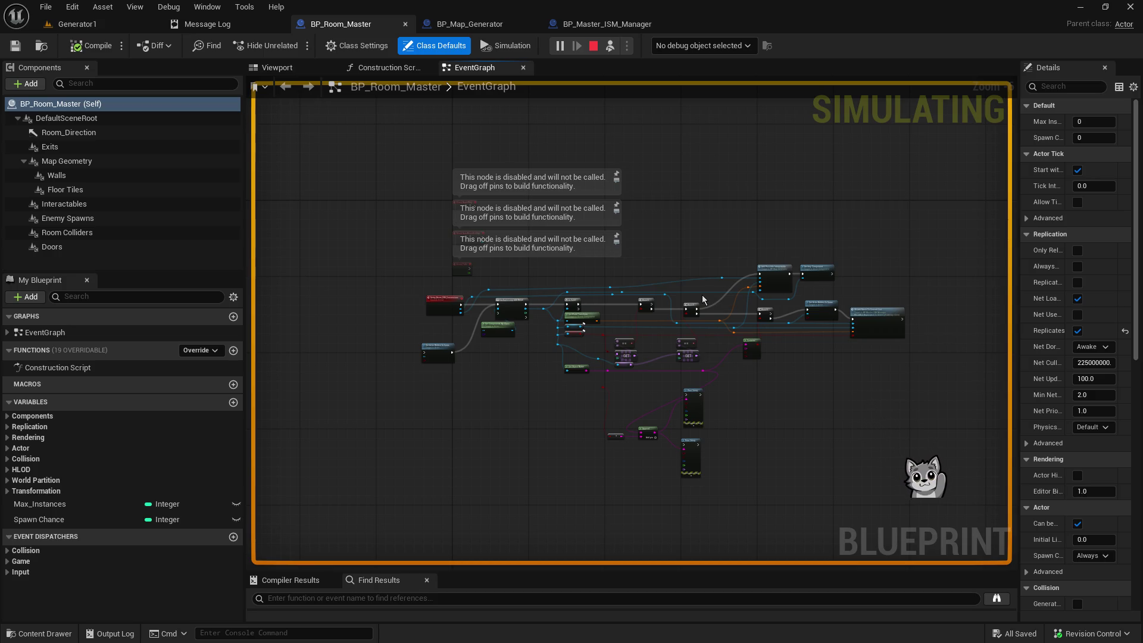
{"action": "scroll", "coordinate": [585, 322], "scroll_direction": "up", "scroll_amount": 4}
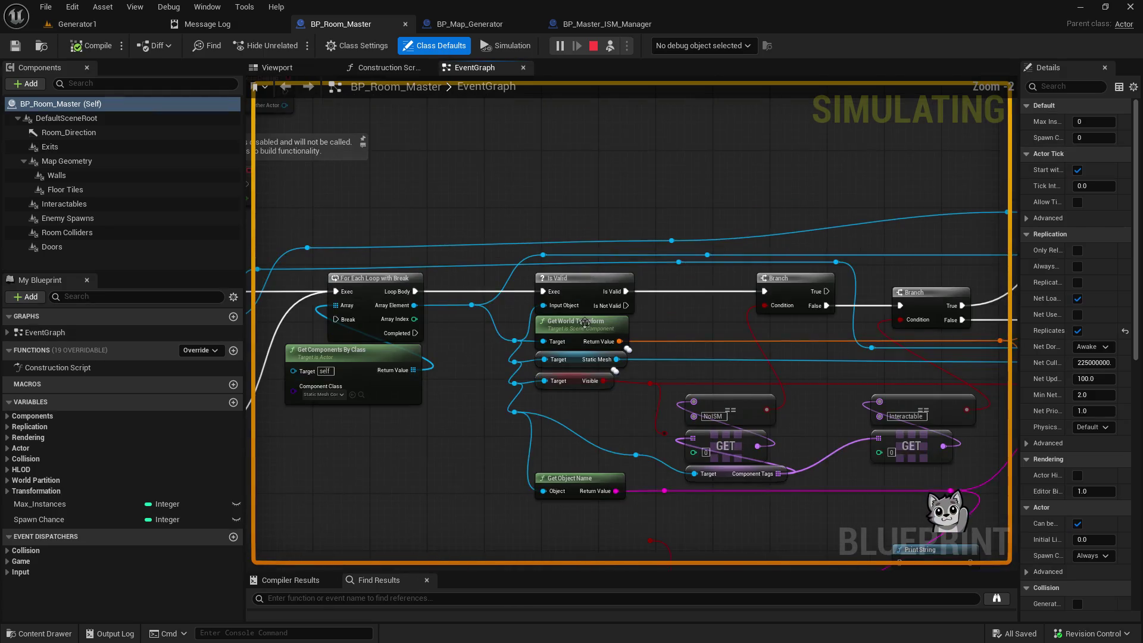
{"action": "scroll", "coordinate": [585, 322], "scroll_direction": "down", "scroll_amount": 4}
{"action": "left_click", "coordinate": [480, 25]}
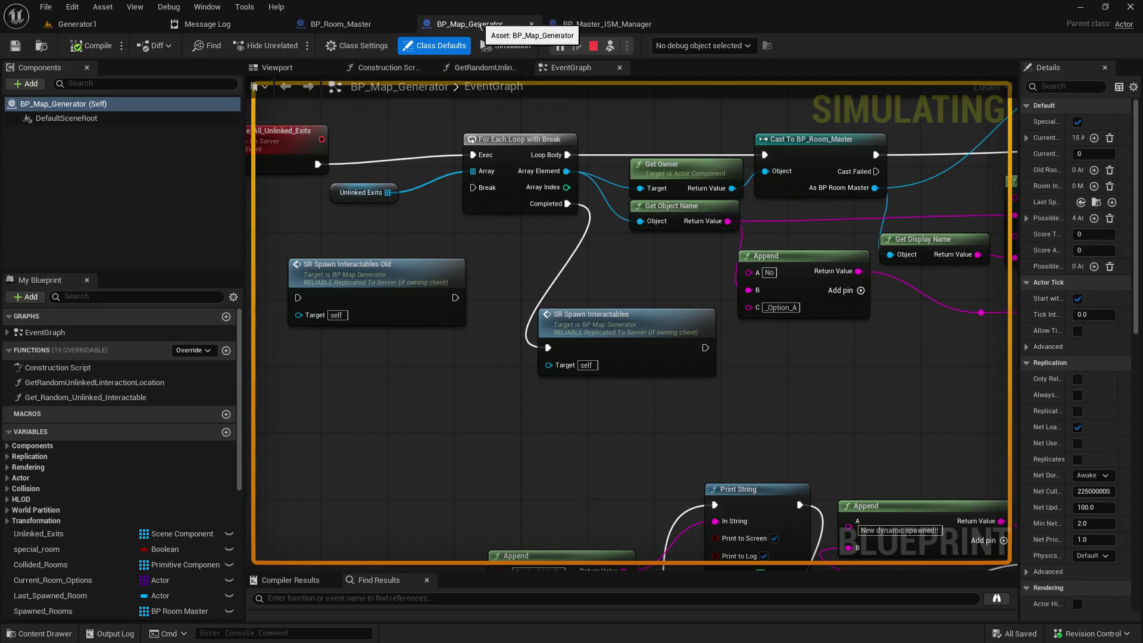
{"action": "scroll", "coordinate": [543, 238], "scroll_direction": "down", "scroll_amount": 6}
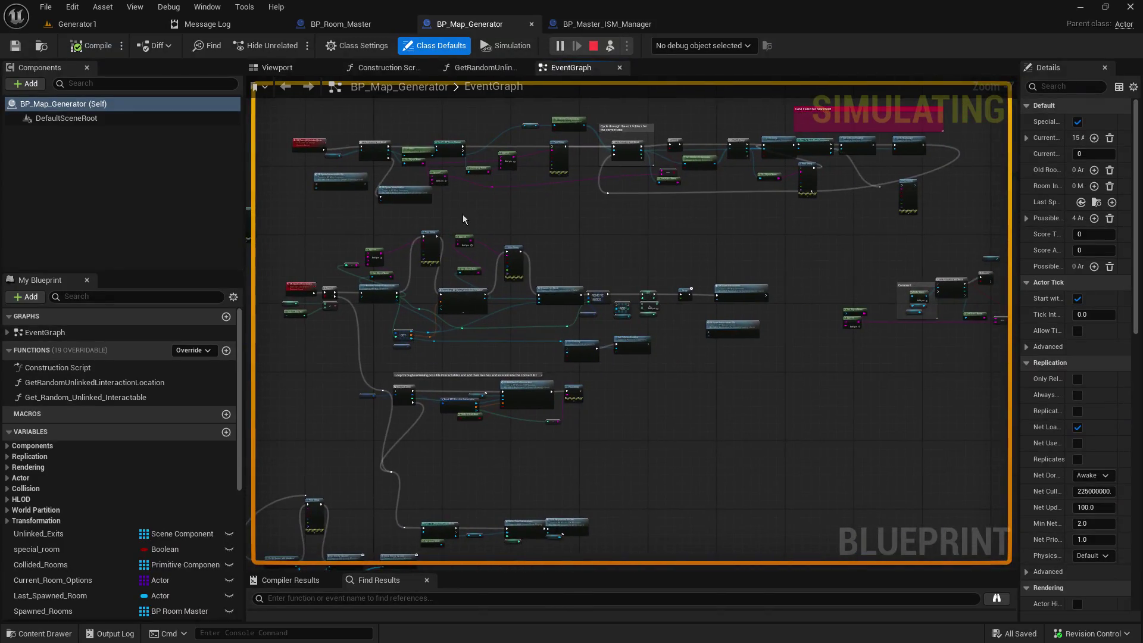
{"action": "scroll", "coordinate": [483, 208], "scroll_direction": "up", "scroll_amount": 1}
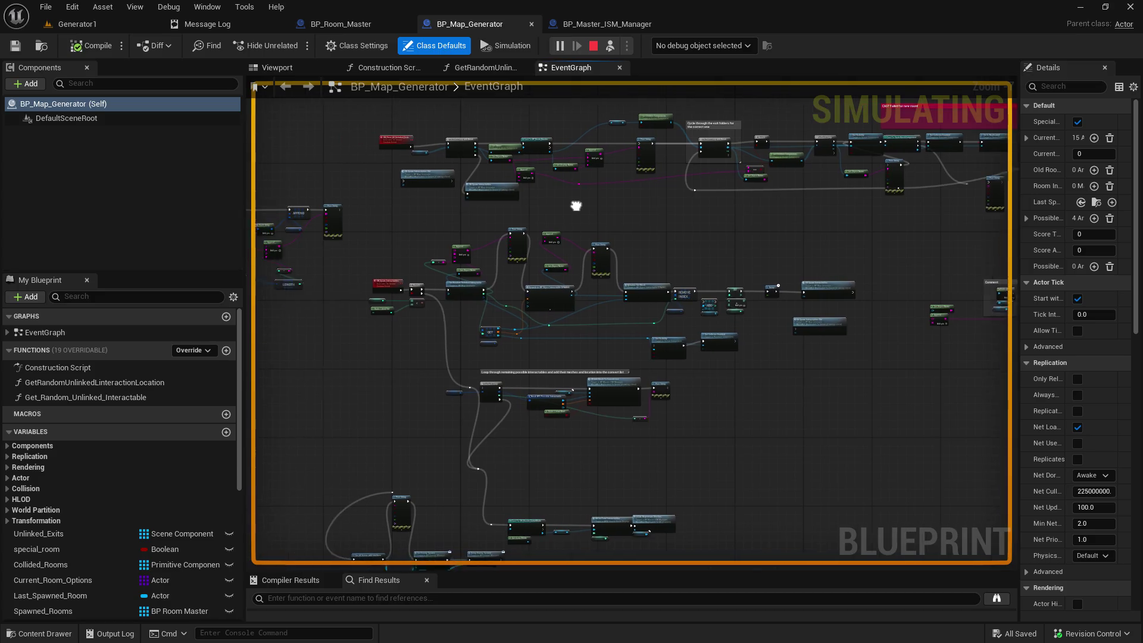
{"action": "scroll", "coordinate": [592, 205], "scroll_direction": "down", "scroll_amount": 1}
{"action": "left_click", "coordinate": [592, 25]}
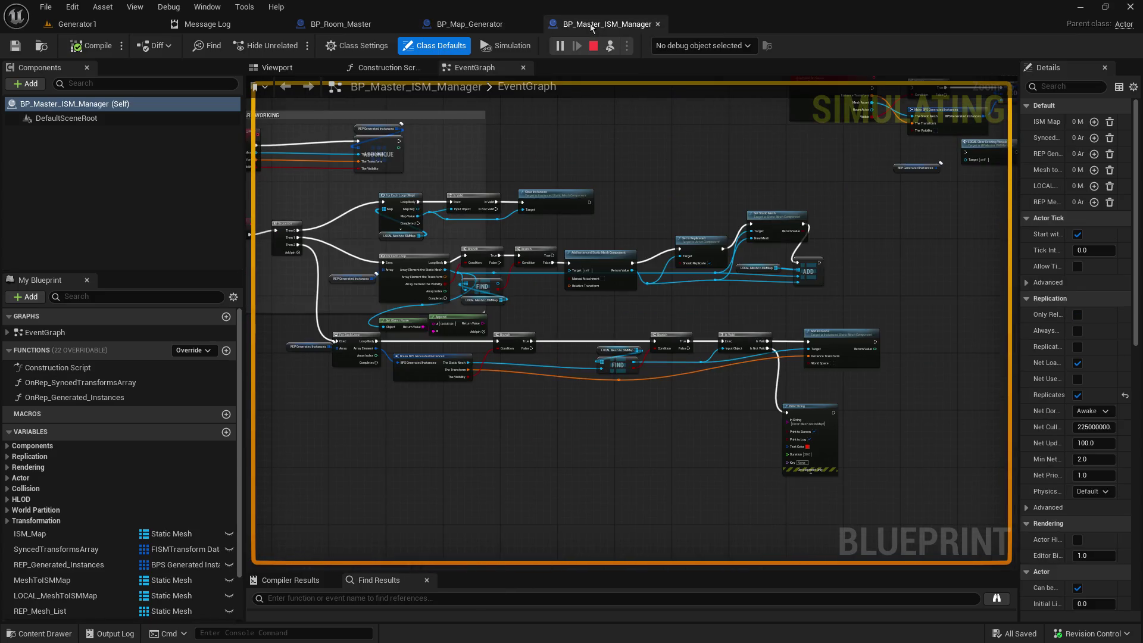
Step: Return to the simulating Generator1 level viewport
{"action": "left_click", "coordinate": [92, 31]}
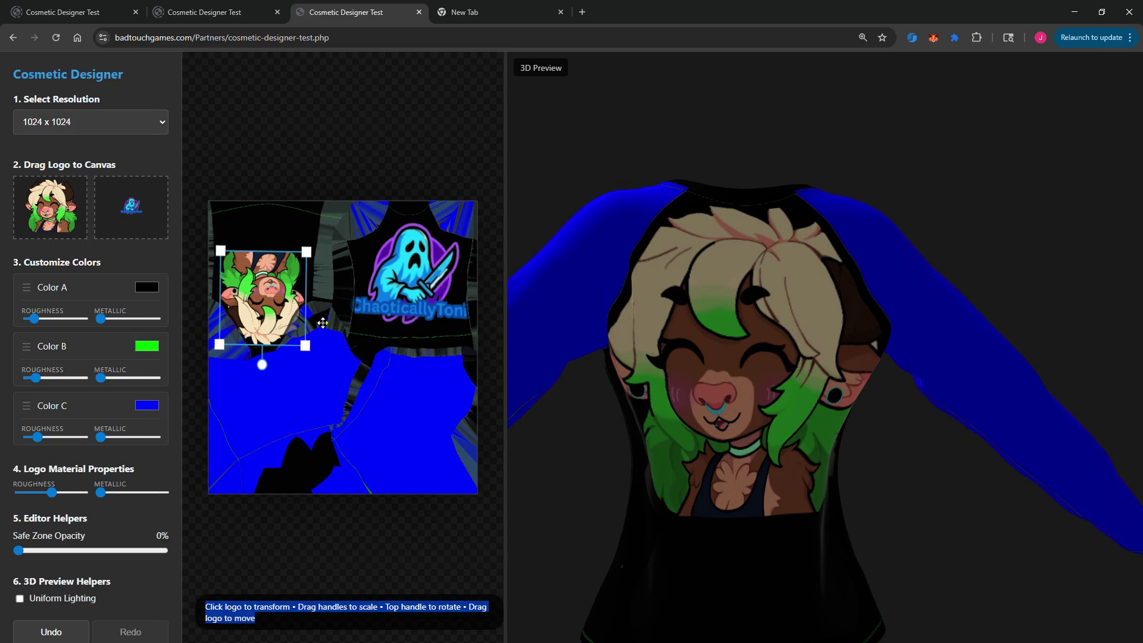
Step: In Cosmetic Designer, turn the shirt preview to its back and drop logo roughness near zero
{"action": "scroll", "coordinate": [715, 363], "scroll_direction": "down", "scroll_amount": 5}
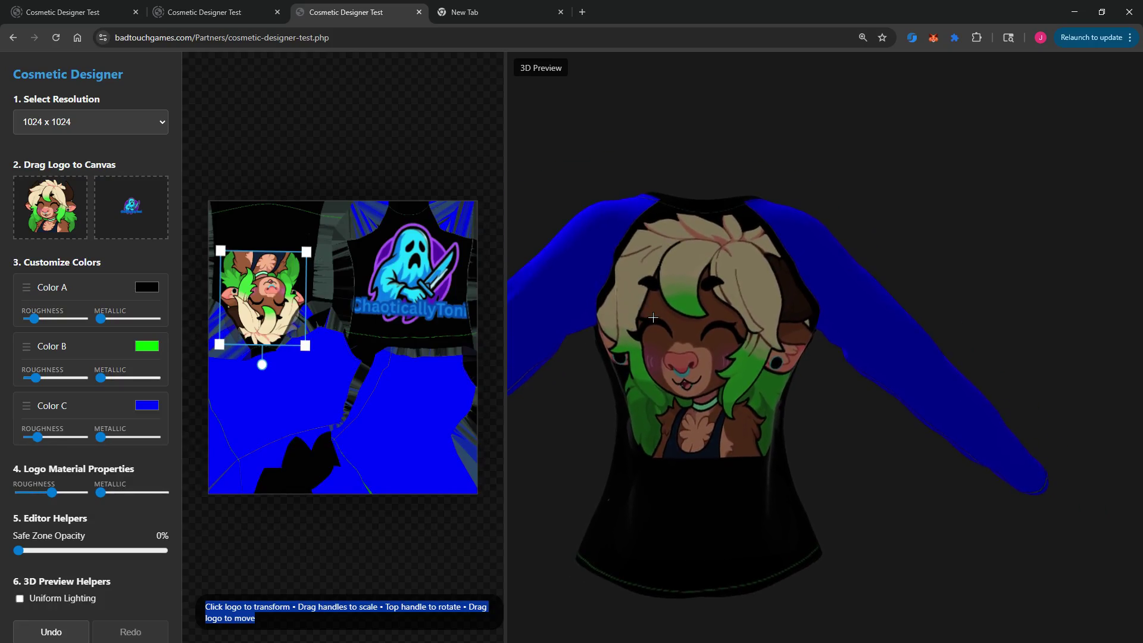
{"action": "key", "text": "alt+Tab"}
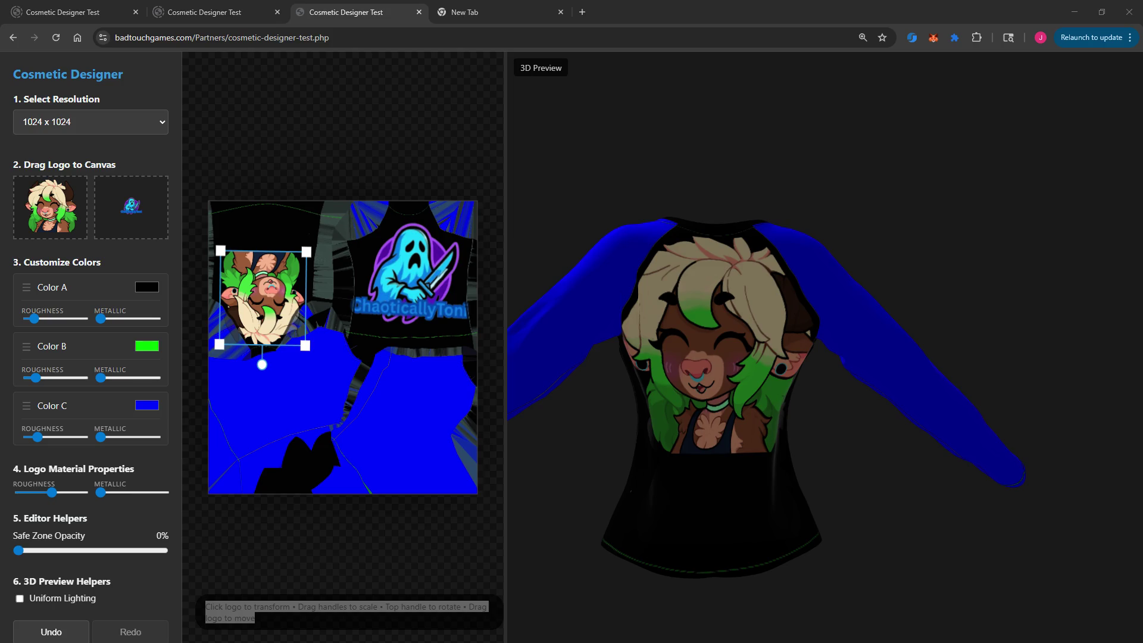
{"action": "mouse_move", "coordinate": [512, 329]}
{"action": "left_mouse_down"}
{"action": "mouse_move", "coordinate": [923, 411]}
{"action": "mouse_move", "coordinate": [1119, 429]}
{"action": "mouse_move", "coordinate": [912, 375]}
{"action": "left_mouse_up"}
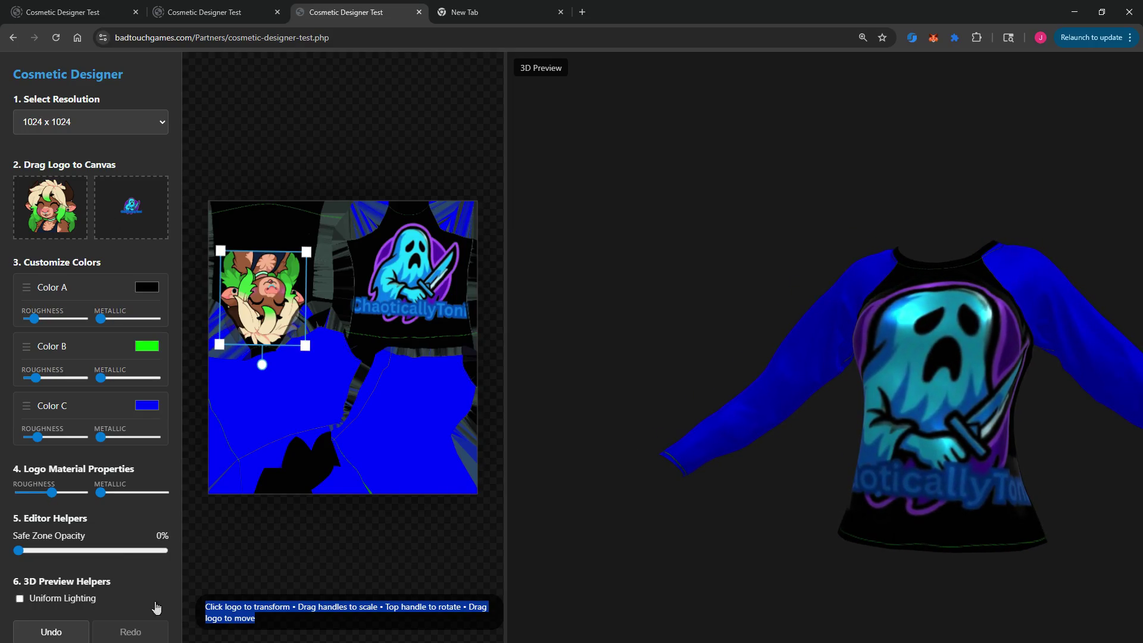
{"action": "left_click", "coordinate": [66, 493]}
{"action": "left_click", "coordinate": [25, 493]}
Step: Move the browser window aside to view the simulated level, then restore it
{"action": "mouse_move", "coordinate": [643, 11]}
{"action": "left_mouse_down"}
{"action": "mouse_move", "coordinate": [633, 27]}
{"action": "mouse_move", "coordinate": [533, 22]}
{"action": "left_mouse_up"}
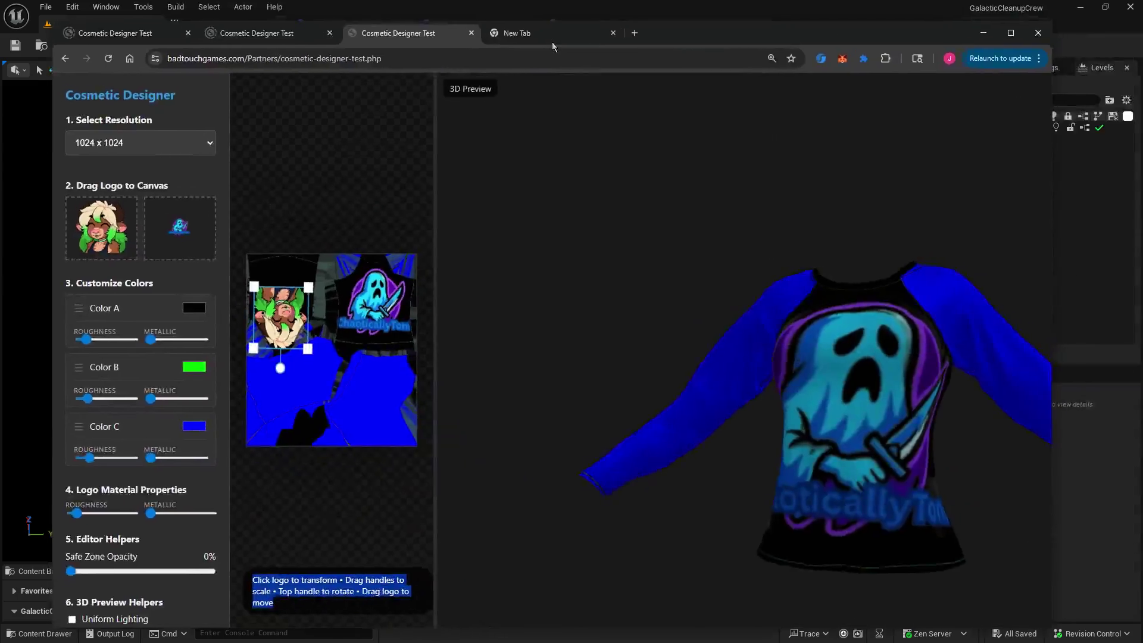
{"action": "left_click_drag", "start_coordinate": [552, 42], "coordinate": [554, 12]}
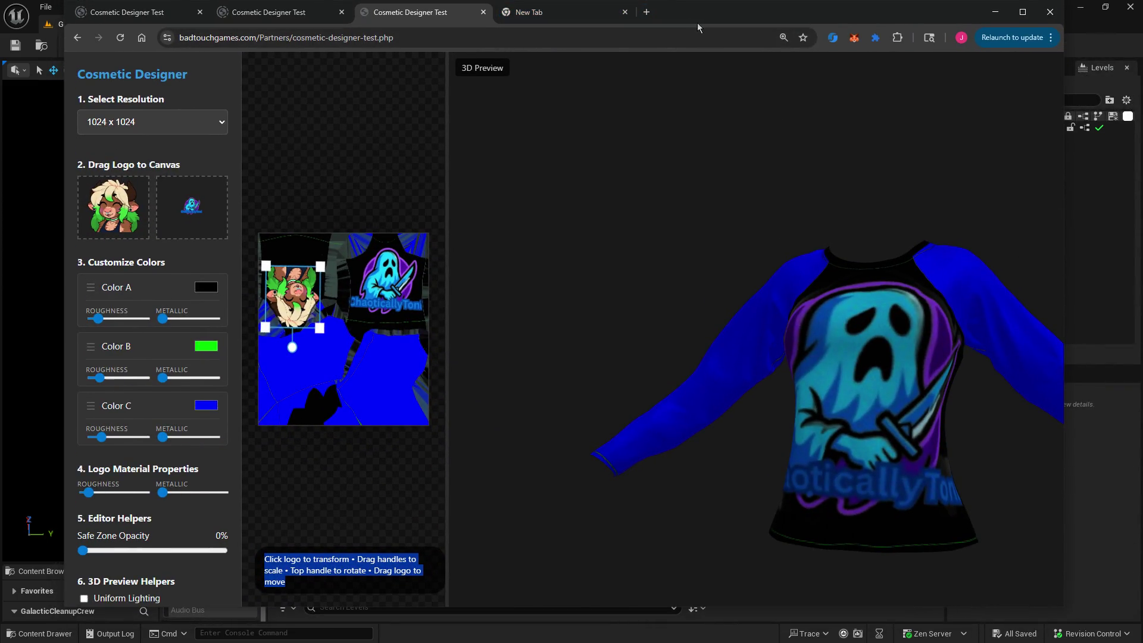
Step: Put the Cosmetic Designer page in full screen and toggle Uniform Lighting on and off
{"action": "key", "text": "F11"}
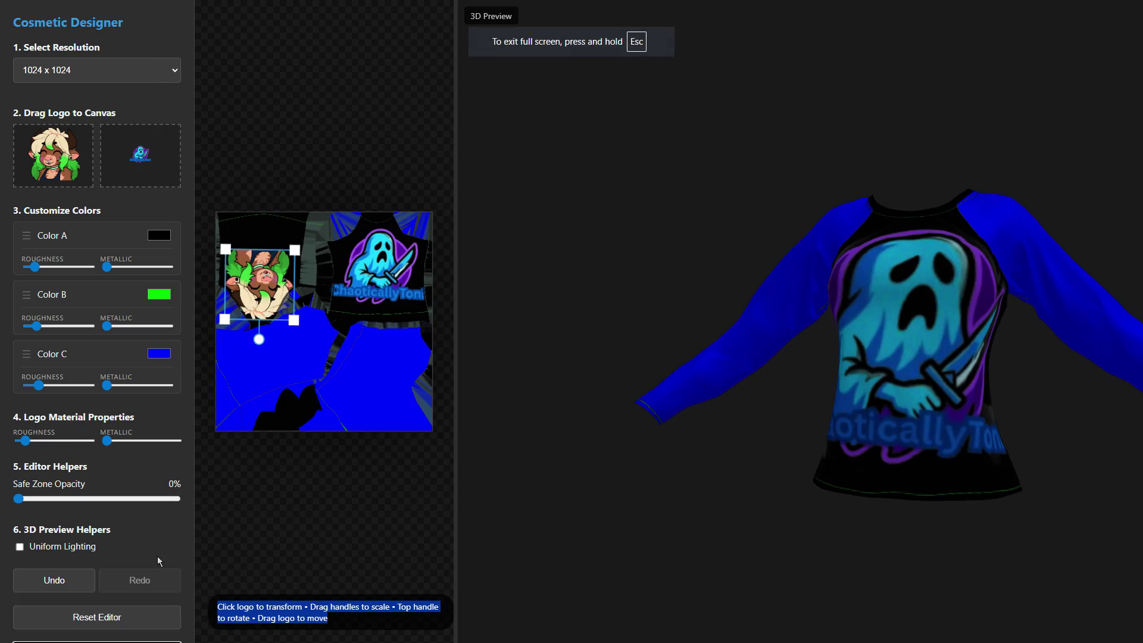
{"action": "left_click", "coordinate": [161, 551]}
{"action": "right_click", "coordinate": [163, 537]}
{"action": "left_click", "coordinate": [103, 547]}
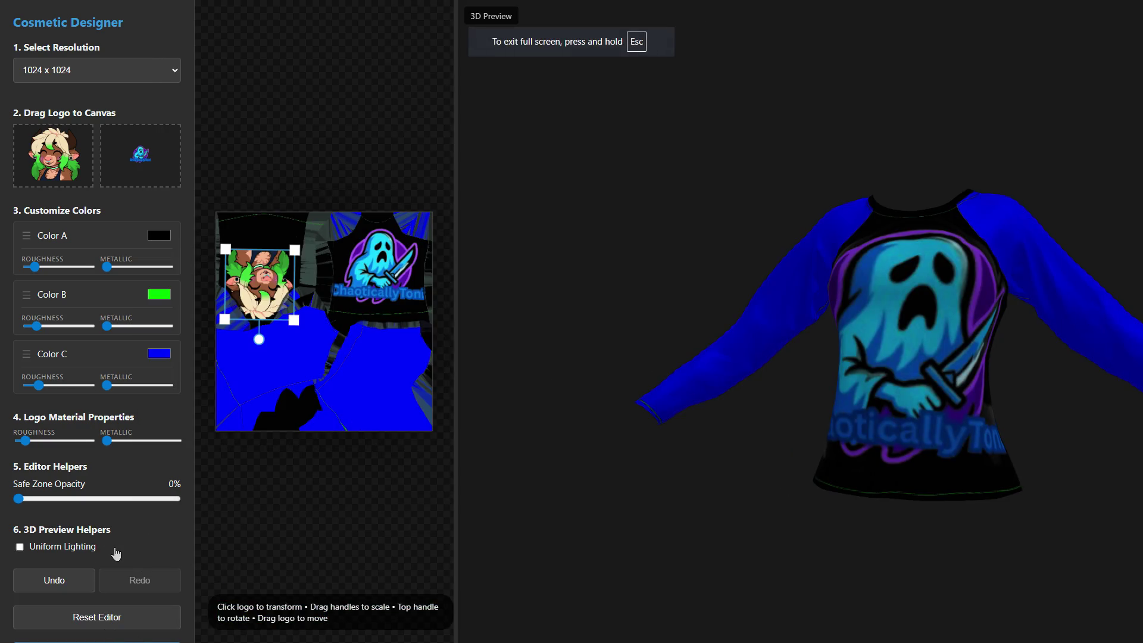
{"action": "left_click_drag", "start_coordinate": [103, 548], "coordinate": [122, 584]}
{"action": "left_click", "coordinate": [79, 548]}
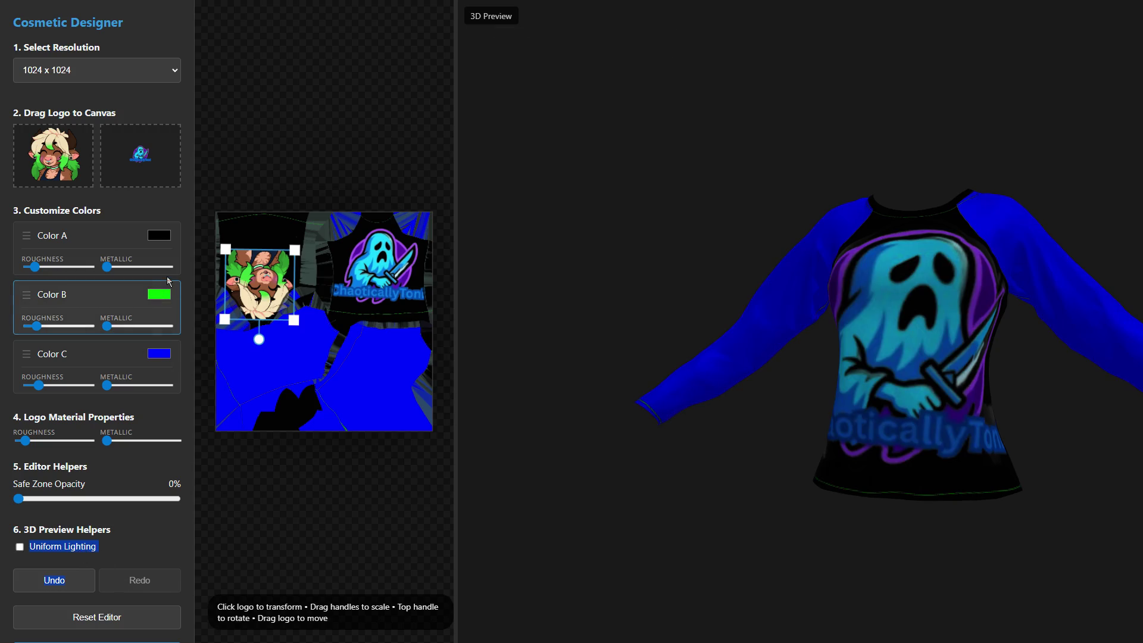
Step: Change Color C from blue to dark green (31, 97, 68)
{"action": "left_click", "coordinate": [159, 354]}
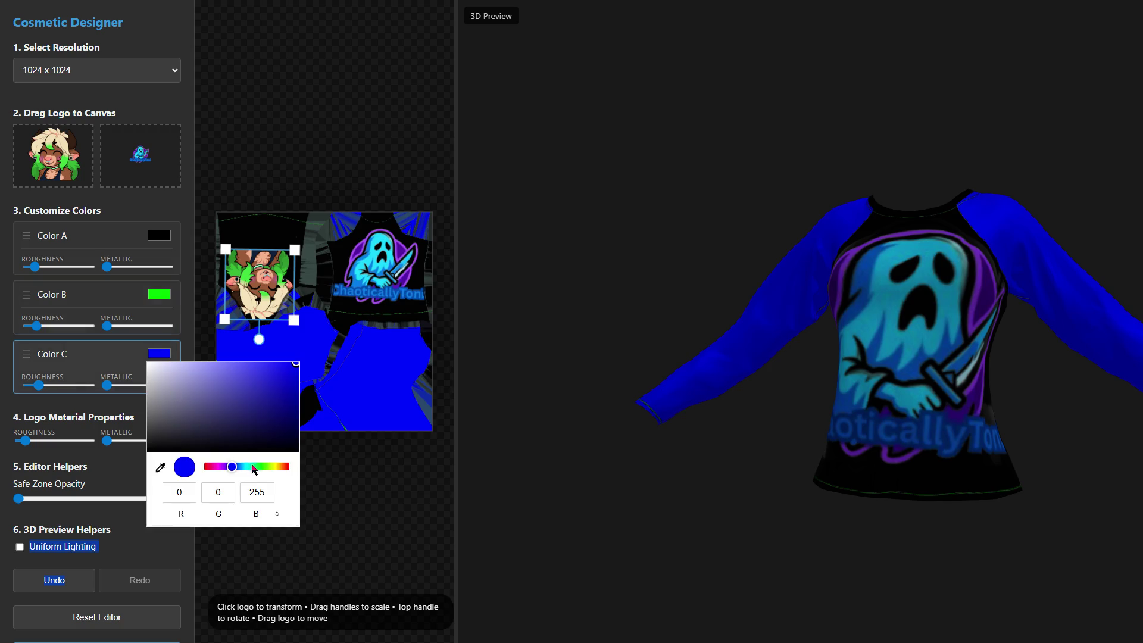
{"action": "left_click", "coordinate": [253, 467]}
{"action": "left_click", "coordinate": [252, 418]}
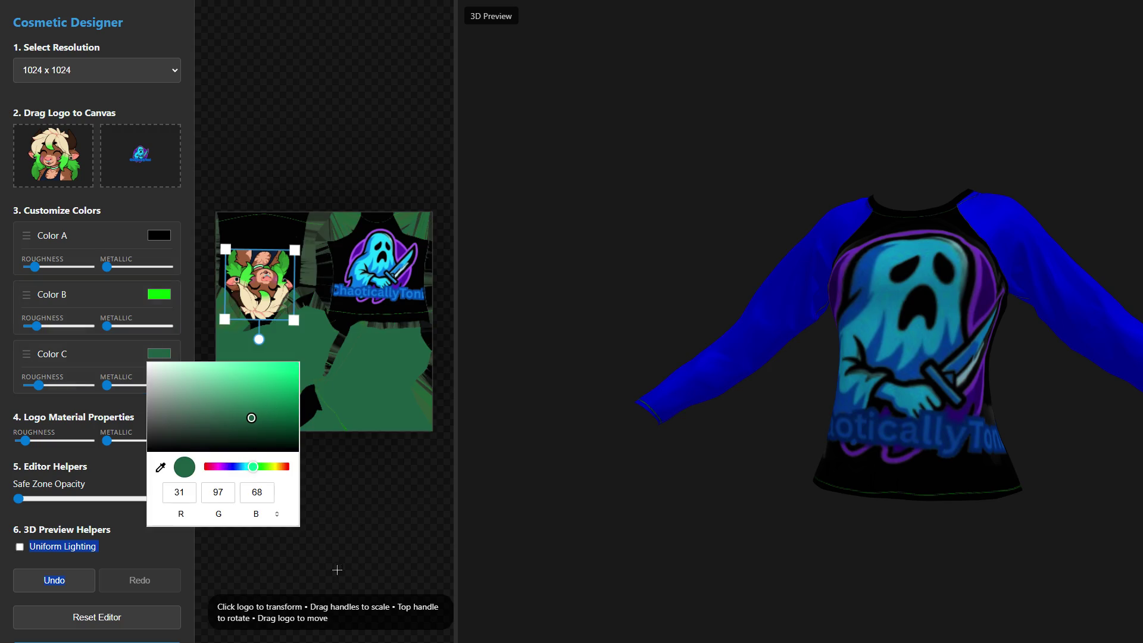
{"action": "left_click", "coordinate": [146, 548]}
Step: Turn Uniform Lighting on, leave full screen, and return to the Unreal Editor
{"action": "left_click", "coordinate": [146, 548]}
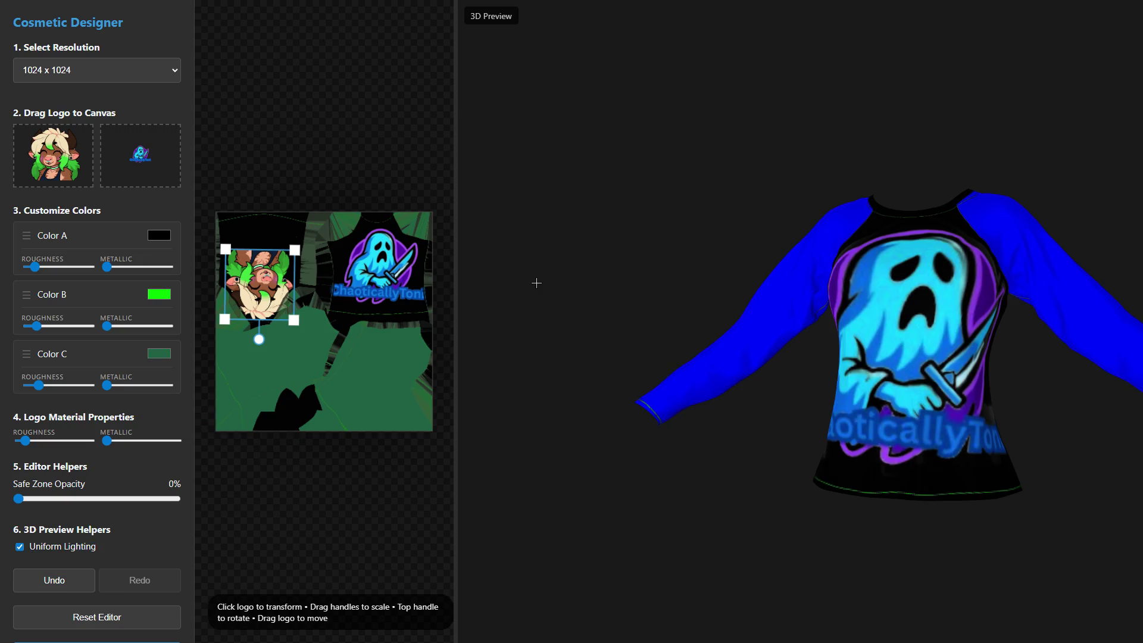
{"action": "key", "text": "F11"}
{"action": "key", "text": "alt+Tab"}
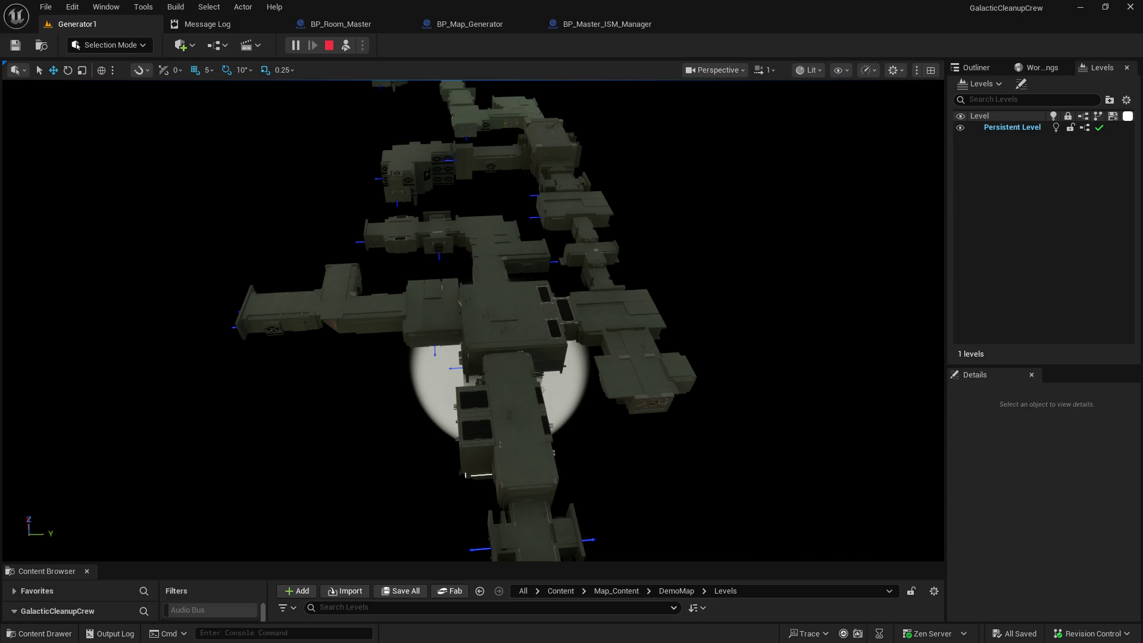
Step: Maximize the designer browser, spin the shirt to view its green sleeves, then move the window aside
{"action": "key", "text": "alt+Tab"}
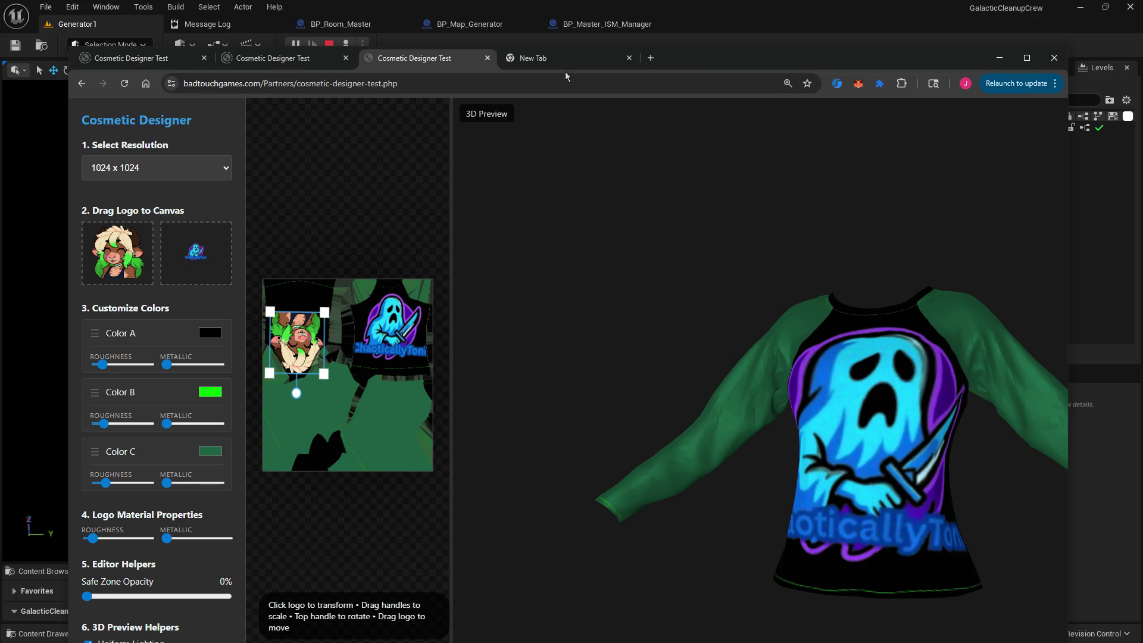
{"action": "double_click", "coordinate": [690, 59]}
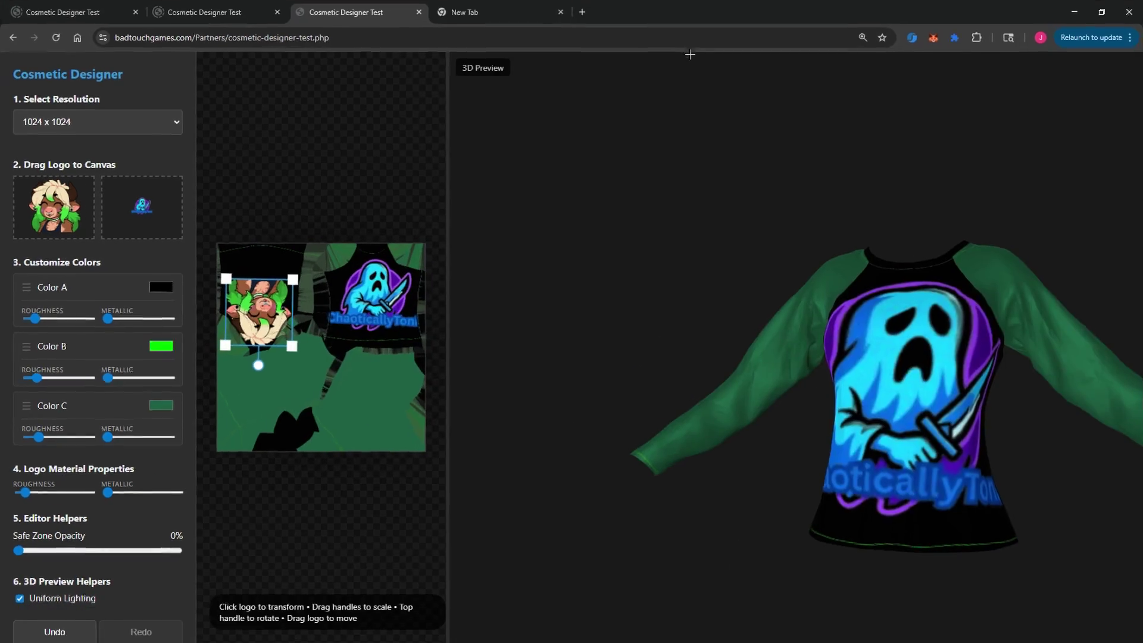
{"action": "mouse_move", "coordinate": [766, 421]}
{"action": "left_mouse_down"}
{"action": "mouse_move", "coordinate": [1013, 364]}
{"action": "mouse_move", "coordinate": [965, 393]}
{"action": "mouse_move", "coordinate": [901, 467]}
{"action": "mouse_move", "coordinate": [859, 411]}
{"action": "left_mouse_up"}
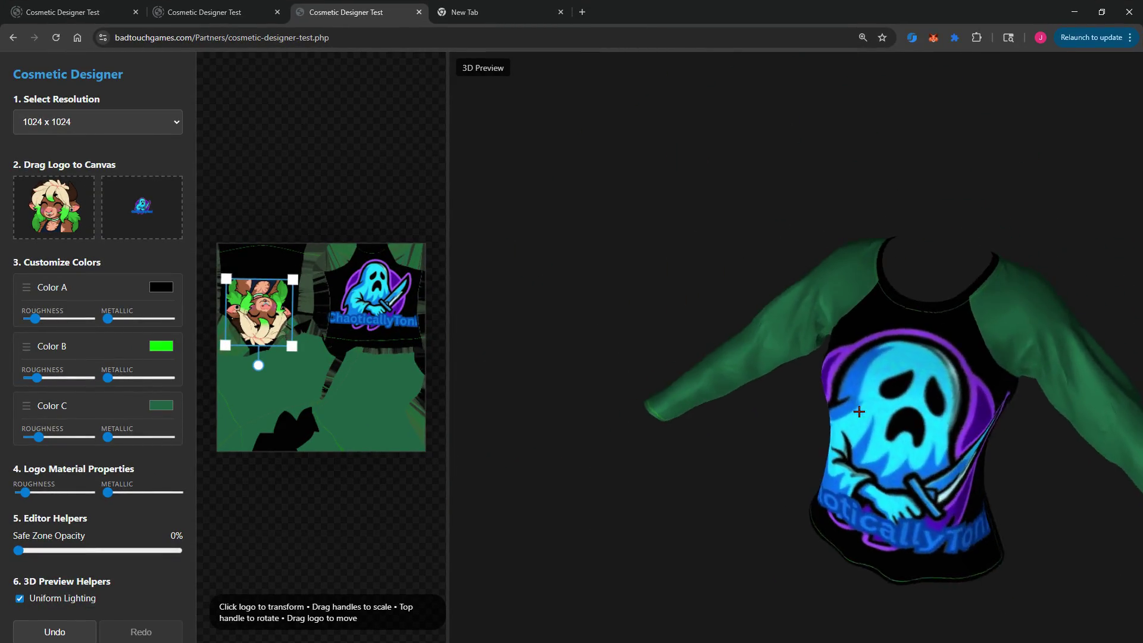
{"action": "mouse_move", "coordinate": [669, 18]}
{"action": "left_mouse_down"}
{"action": "mouse_move", "coordinate": [914, 155]}
{"action": "mouse_move", "coordinate": [1142, 149]}
{"action": "left_mouse_up"}
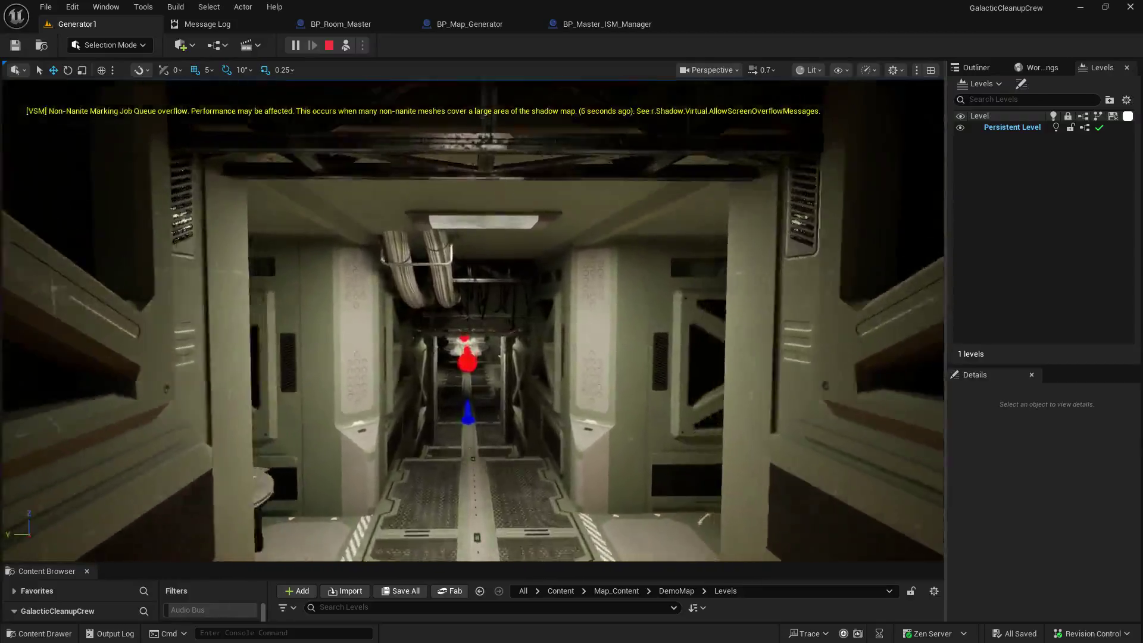
Step: Walk forward past the wall lamp, table and end machine toward the pipes
{"action": "key", "text": "w"}
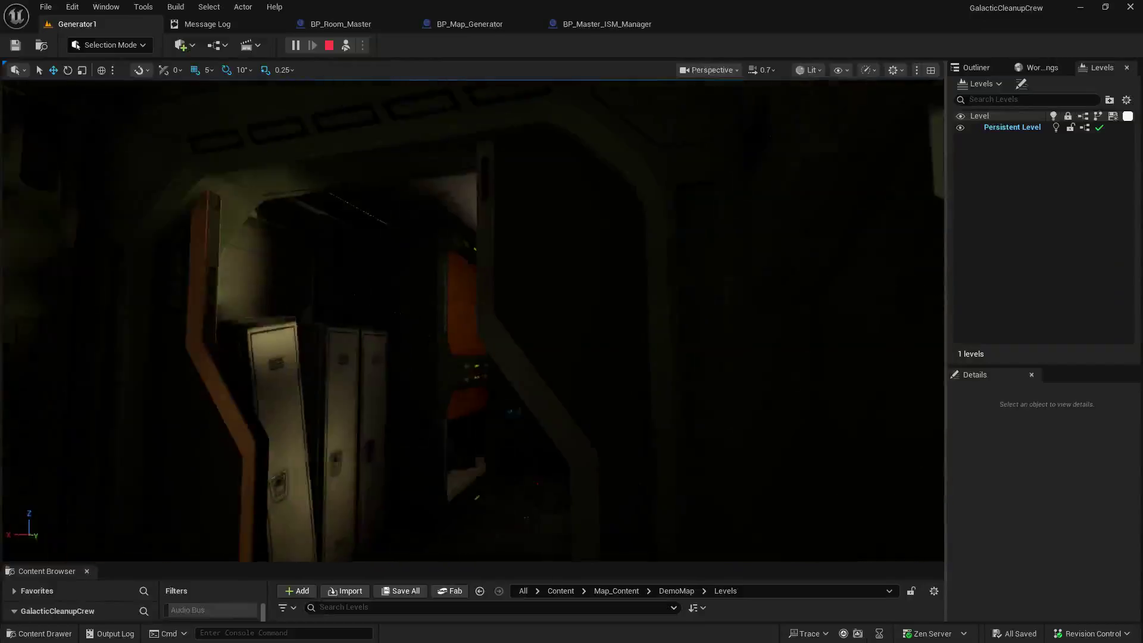
{"action": "key", "text": "w"}
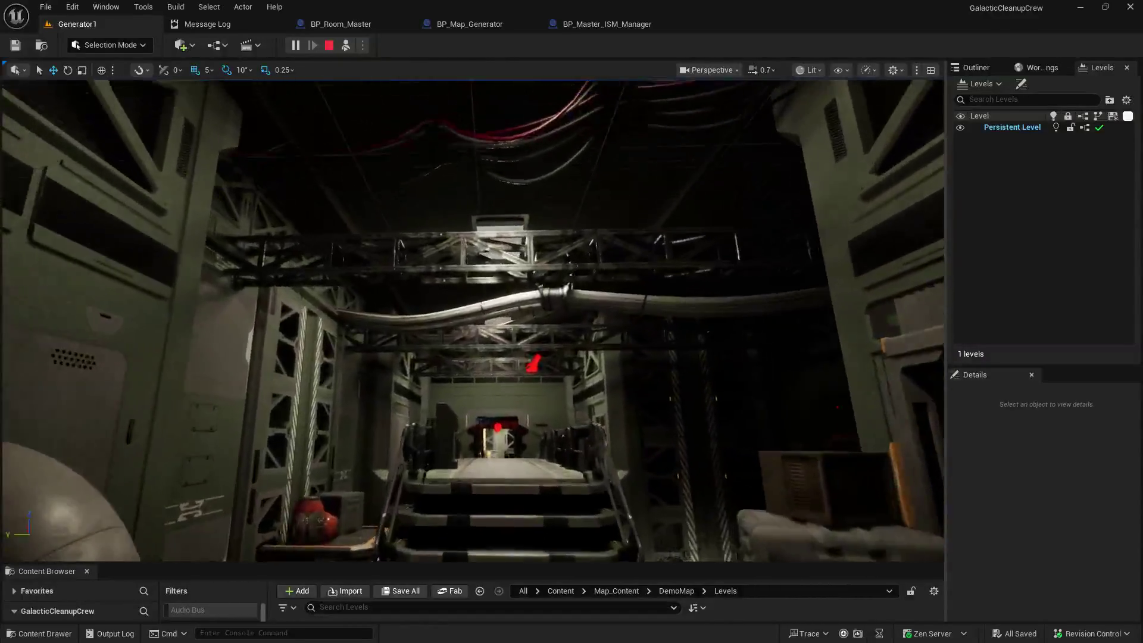
{"action": "key", "text": "w"}
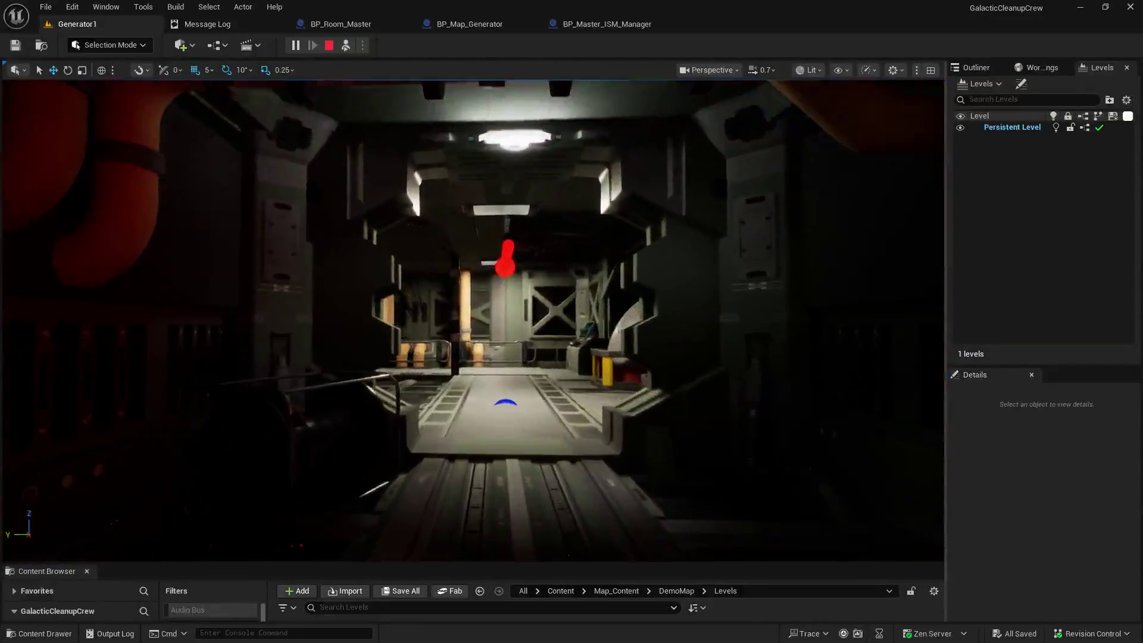
{"action": "key", "text": "w"}
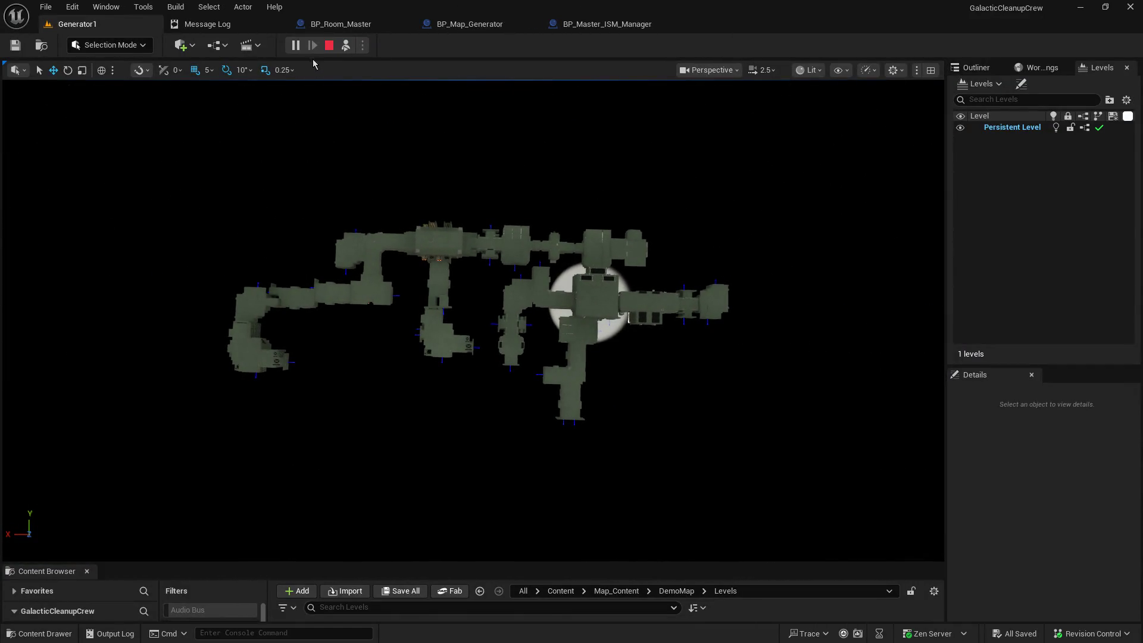
Step: Stop play, go back to the Generator1 level, and start a new play session
{"action": "left_click", "coordinate": [332, 50]}
{"action": "left_click", "coordinate": [95, 21]}
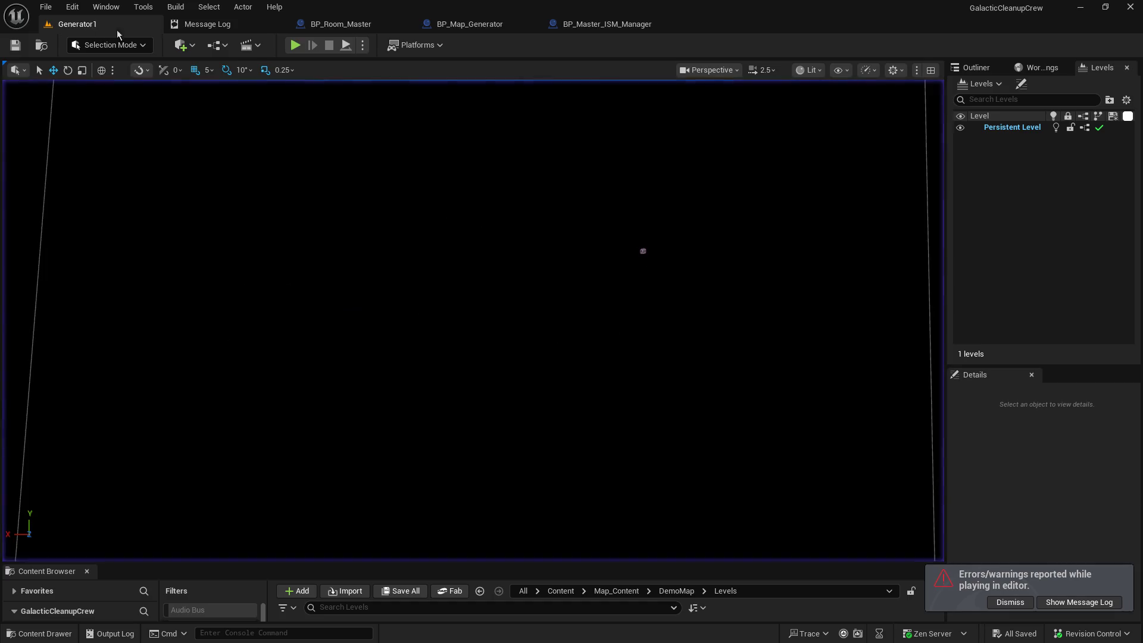
{"action": "left_click", "coordinate": [350, 45]}
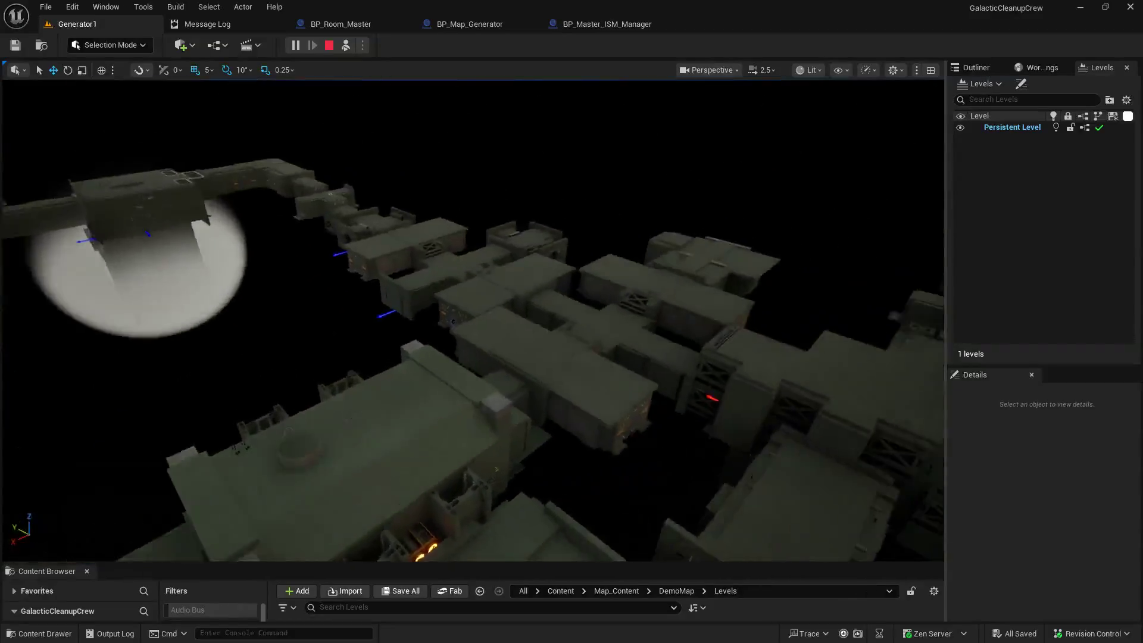
Step: Fly through the bunk room and lit corridor into the truss room onto the railed walkway
{"action": "scroll", "coordinate": [474, 320], "scroll_direction": "down", "scroll_amount": 2}
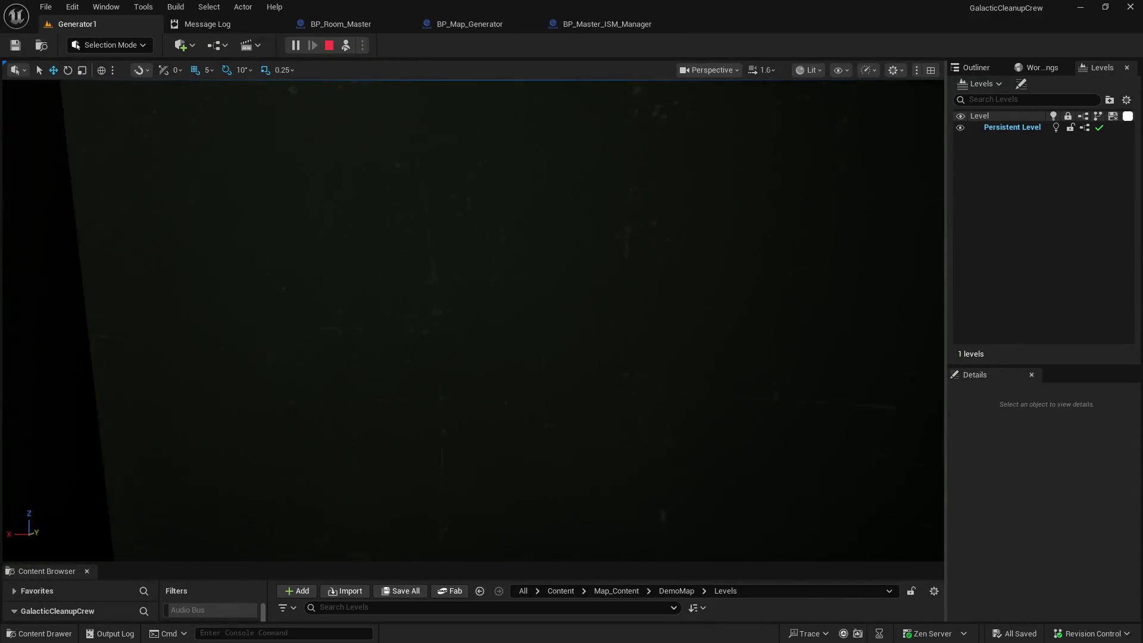
{"action": "scroll", "coordinate": [474, 320], "scroll_direction": "down", "scroll_amount": 2}
{"action": "scroll", "coordinate": [473, 321], "scroll_direction": "down", "scroll_amount": 2}
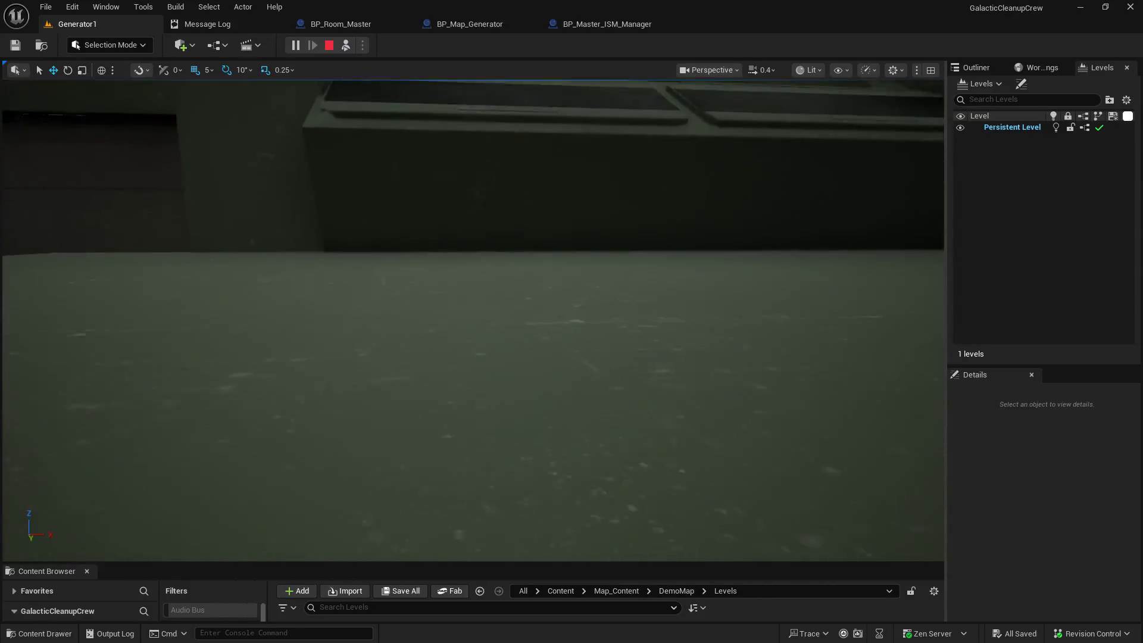
{"action": "key", "text": "w"}
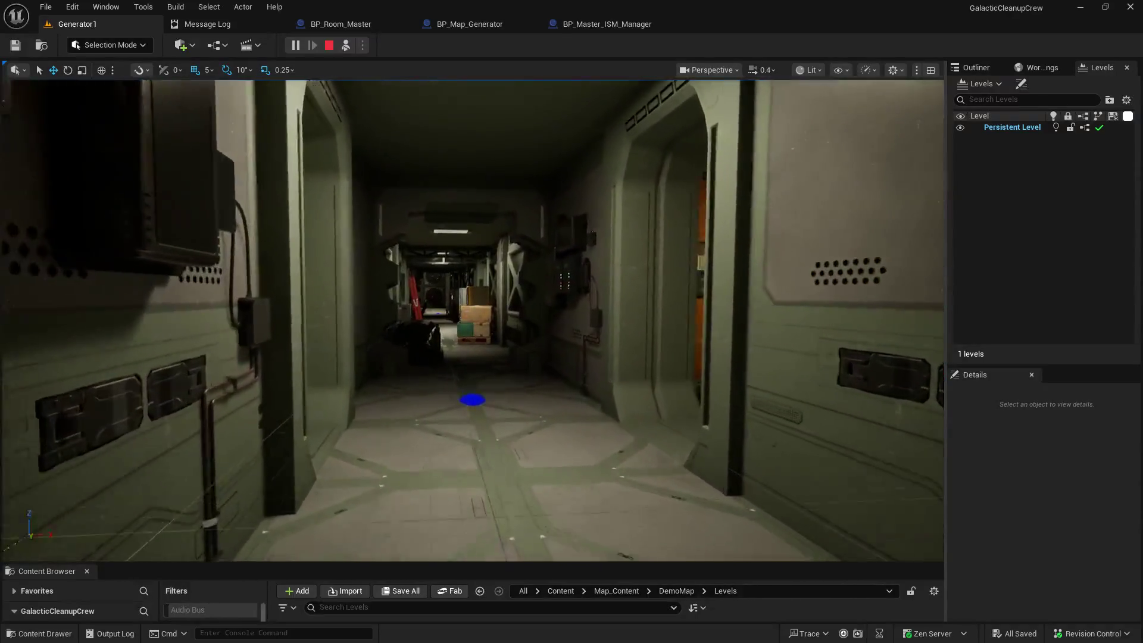
{"action": "scroll", "coordinate": [473, 320], "scroll_direction": "up", "scroll_amount": 1}
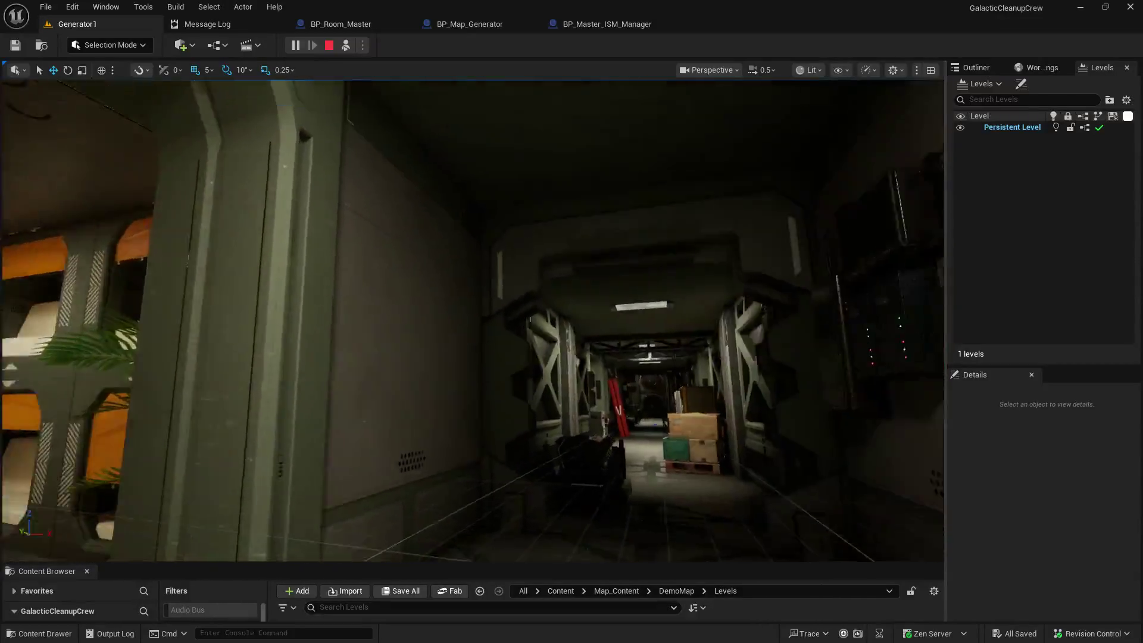
{"action": "key", "text": "w"}
{"action": "key", "text": "w"}
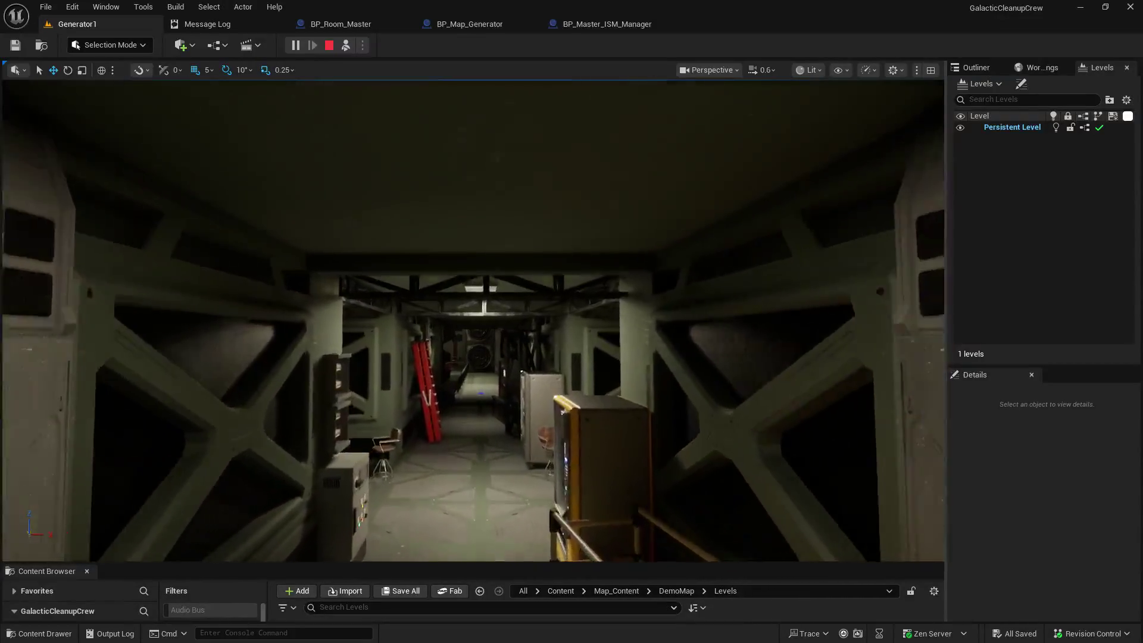
{"action": "key", "text": "w"}
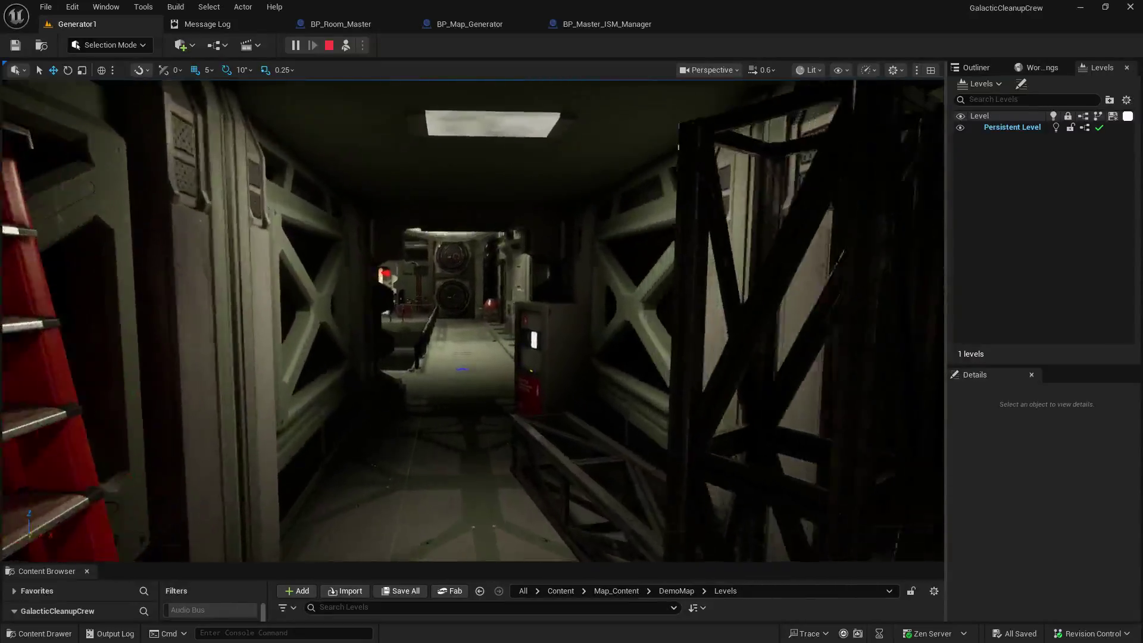
{"action": "key", "text": "w"}
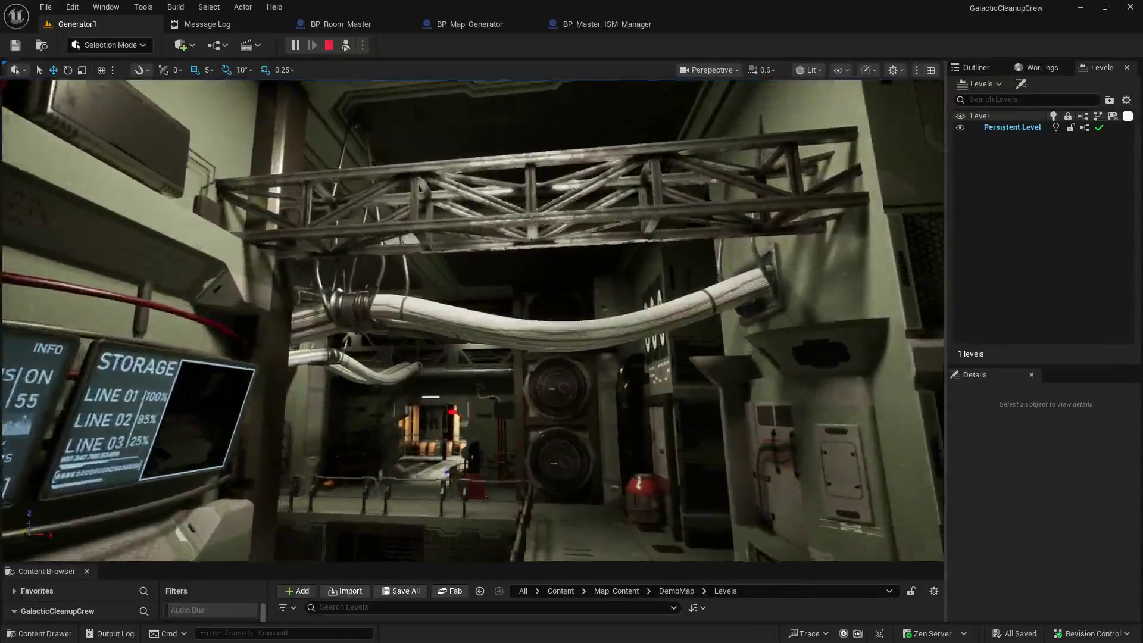
Step: Fly past the orange pipes to the REACTOR wall and red barrel, then stop play
{"action": "key", "text": "w"}
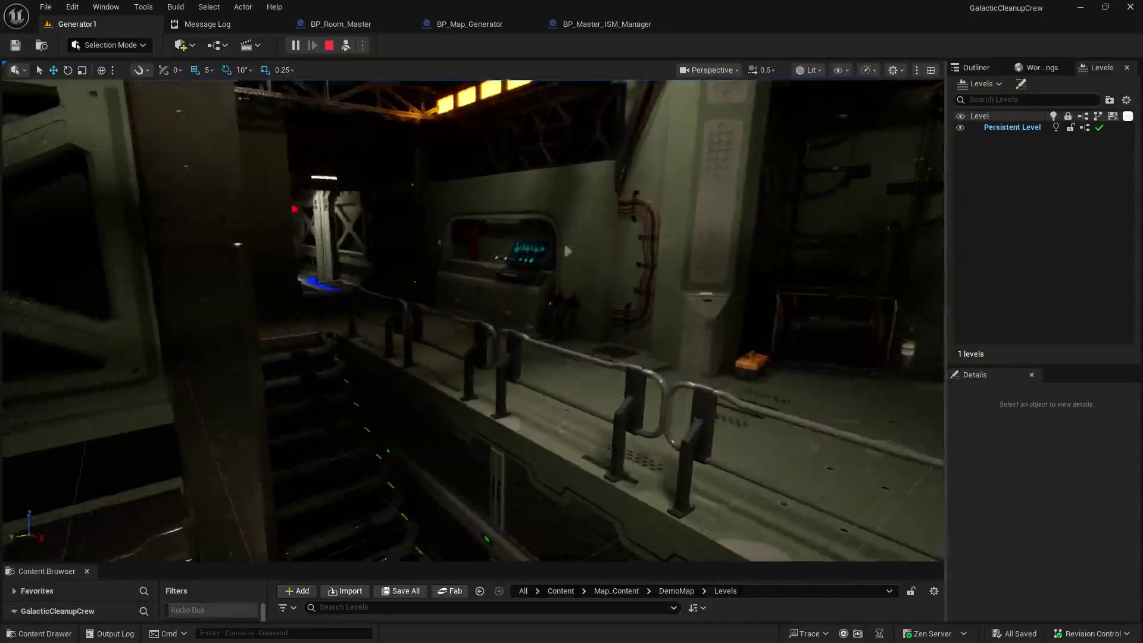
{"action": "scroll", "coordinate": [473, 321], "scroll_direction": "up", "scroll_amount": 1}
{"action": "key", "text": "w"}
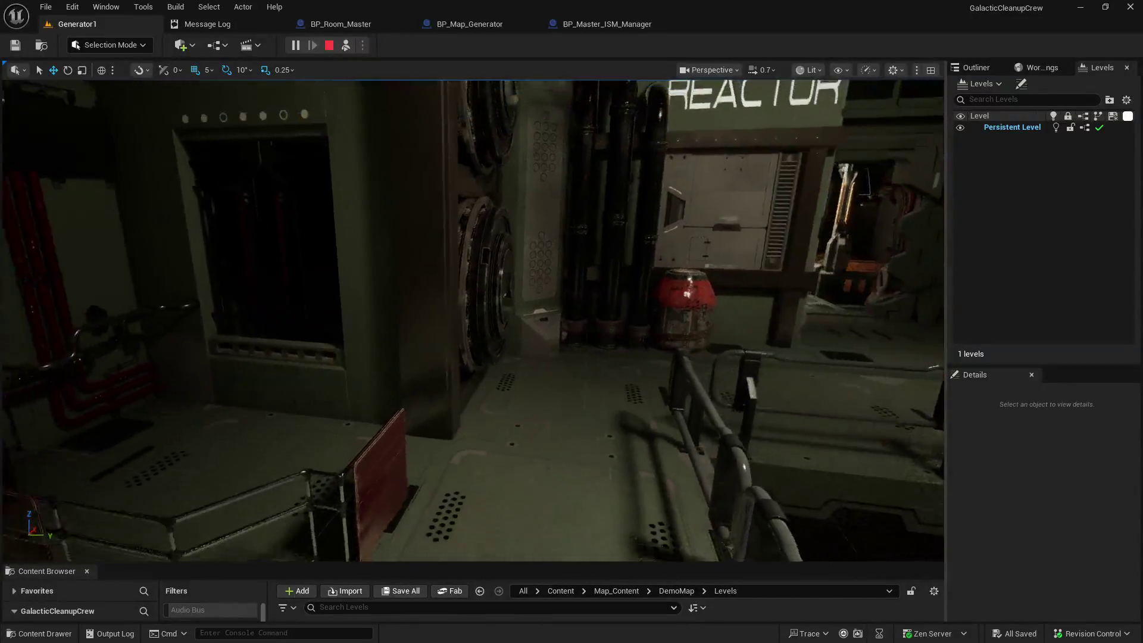
{"action": "key", "text": "w"}
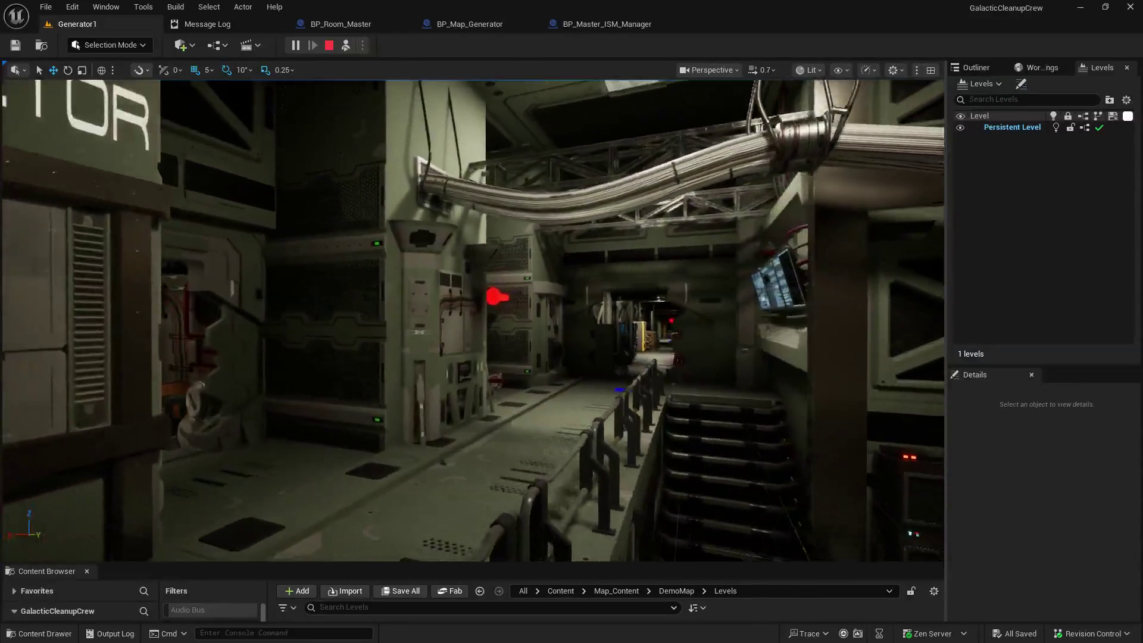
{"action": "key", "text": "w"}
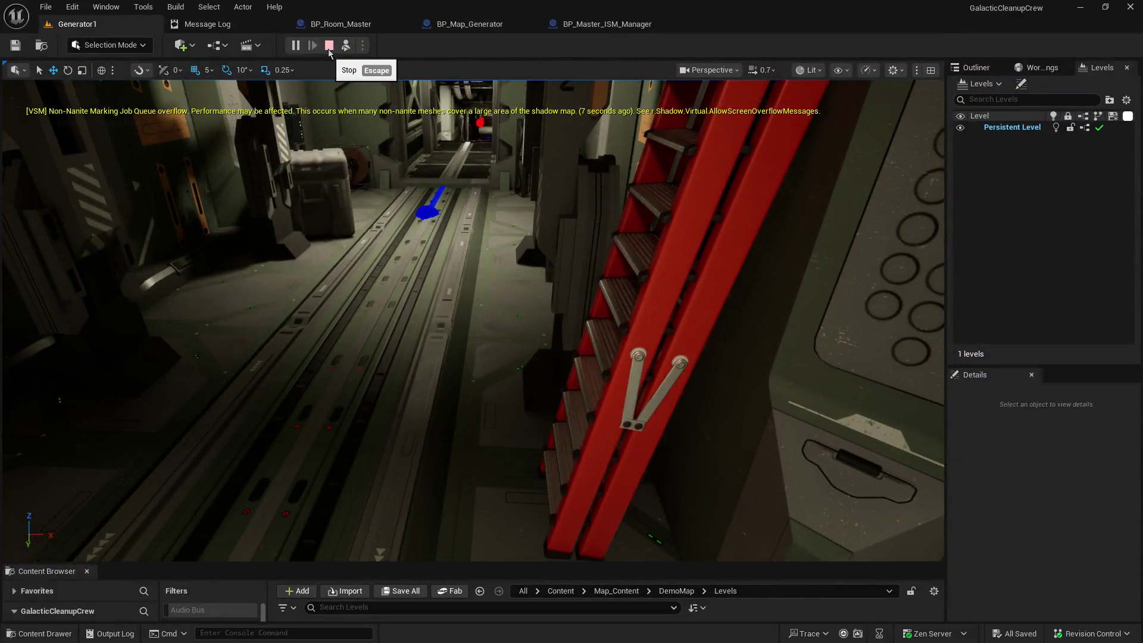
{"action": "left_click", "coordinate": [330, 47]}
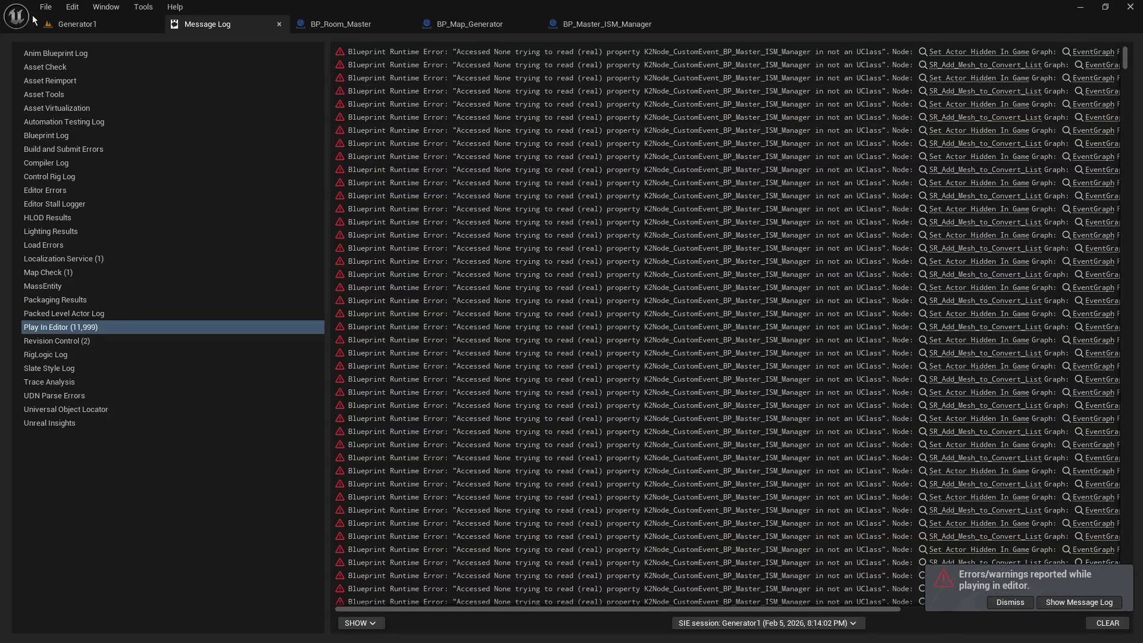
{"action": "left_click", "coordinate": [77, 24]}
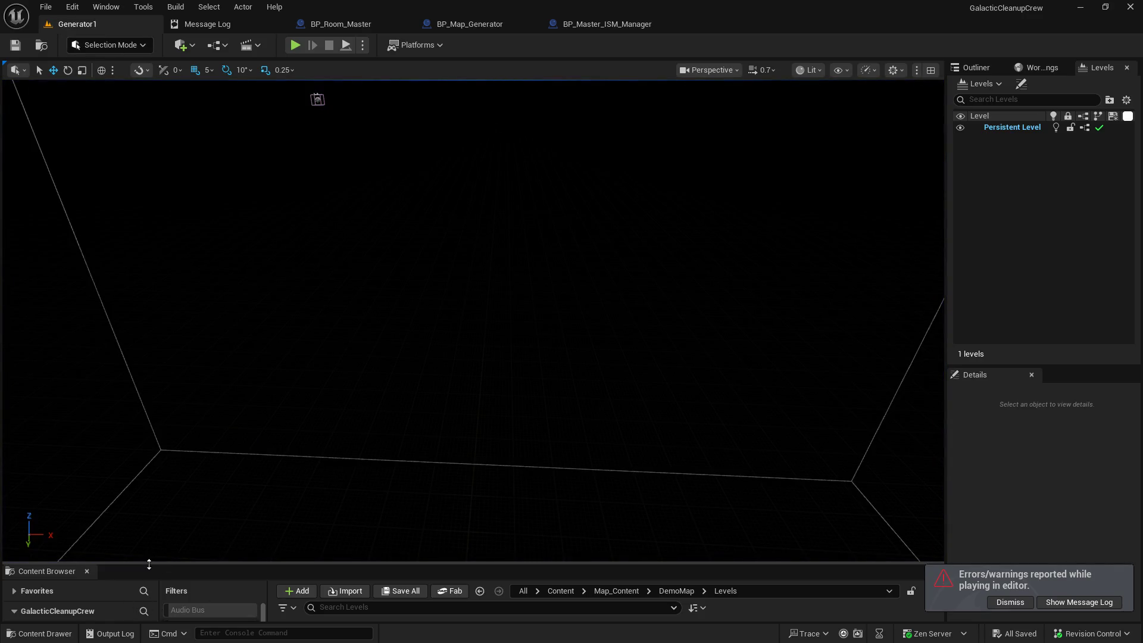
Step: Open the Main_Menu level from Content/Levels, enlarge the viewport, play it, and host a game
{"action": "left_click_drag", "start_coordinate": [156, 563], "coordinate": [232, 329]}
{"action": "scroll", "coordinate": [82, 480], "scroll_direction": "up", "scroll_amount": 2}
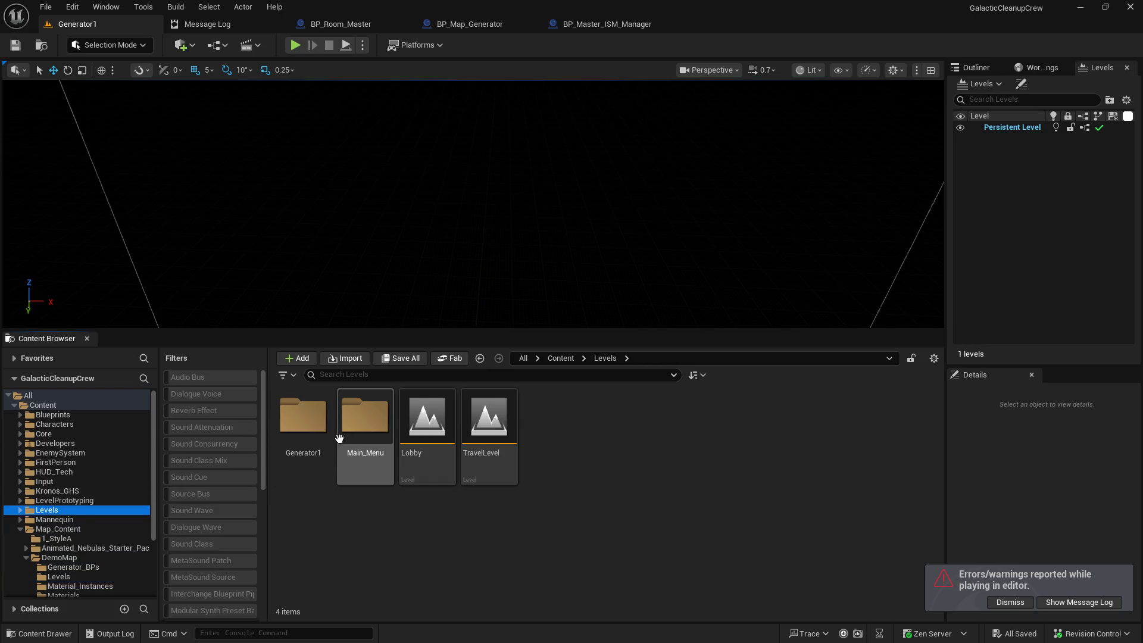
{"action": "double_click", "coordinate": [367, 420]}
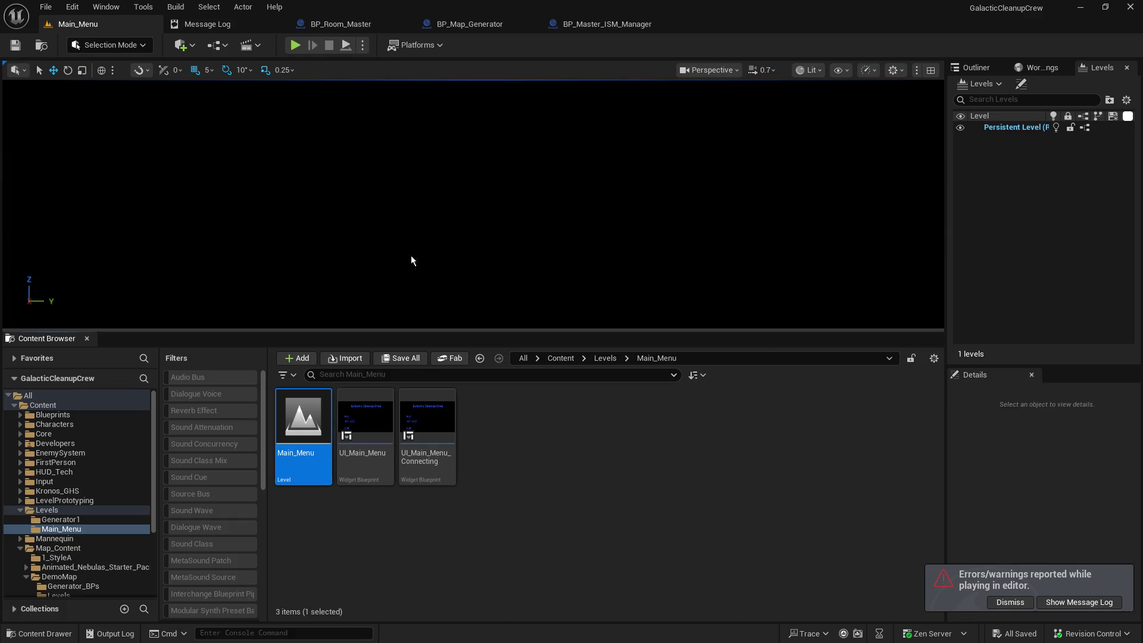
{"action": "left_click_drag", "start_coordinate": [386, 330], "coordinate": [386, 491]}
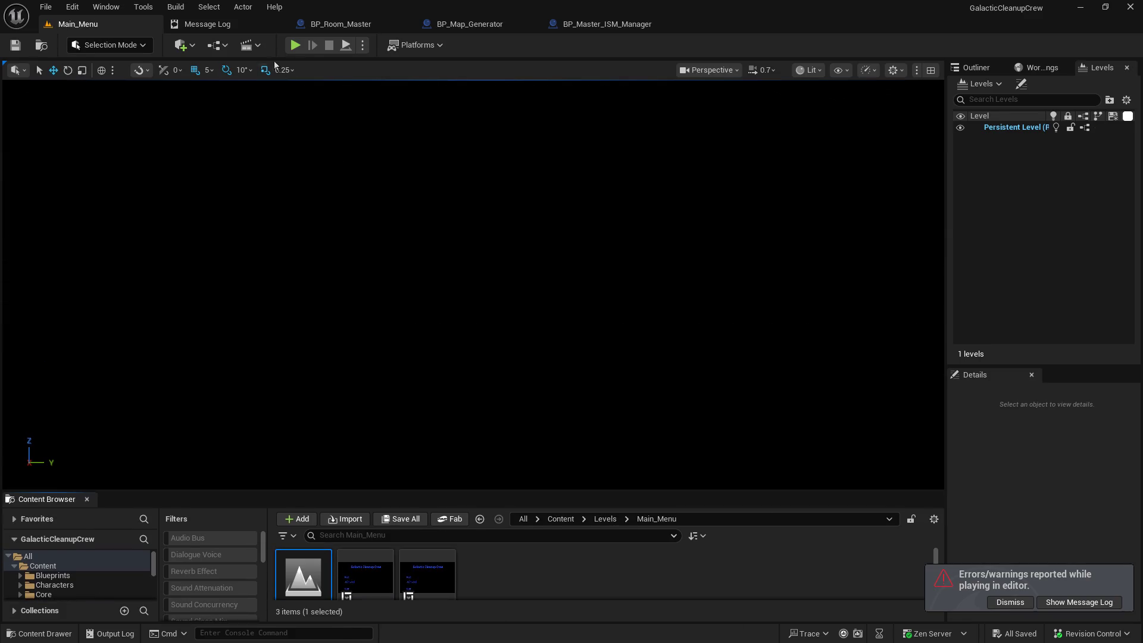
{"action": "key", "text": "alt+p"}
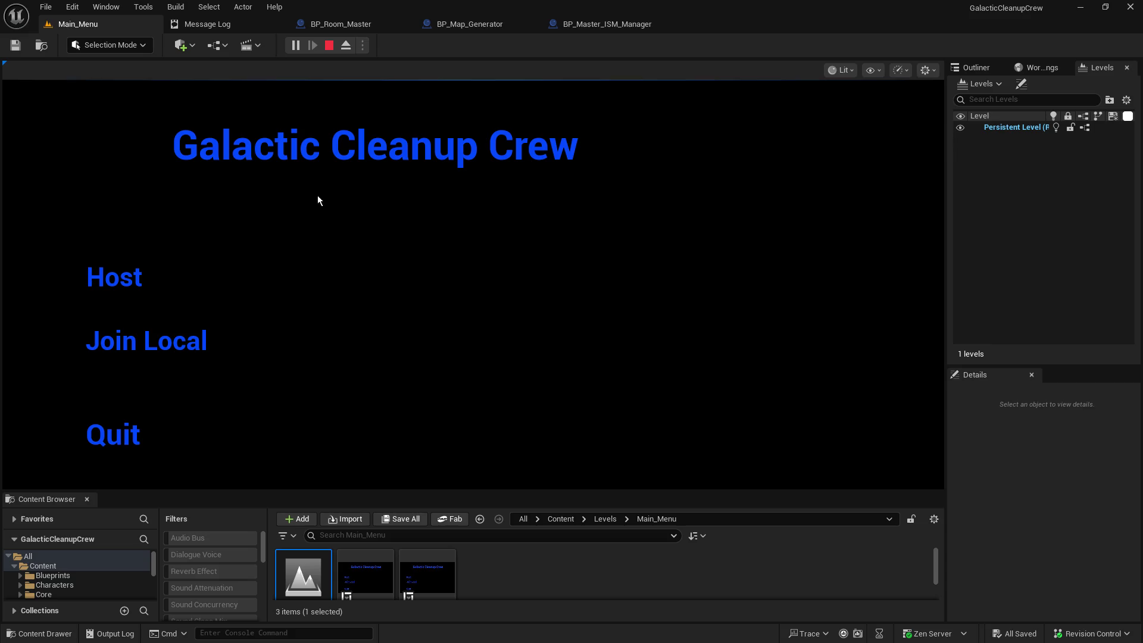
{"action": "left_click", "coordinate": [173, 270]}
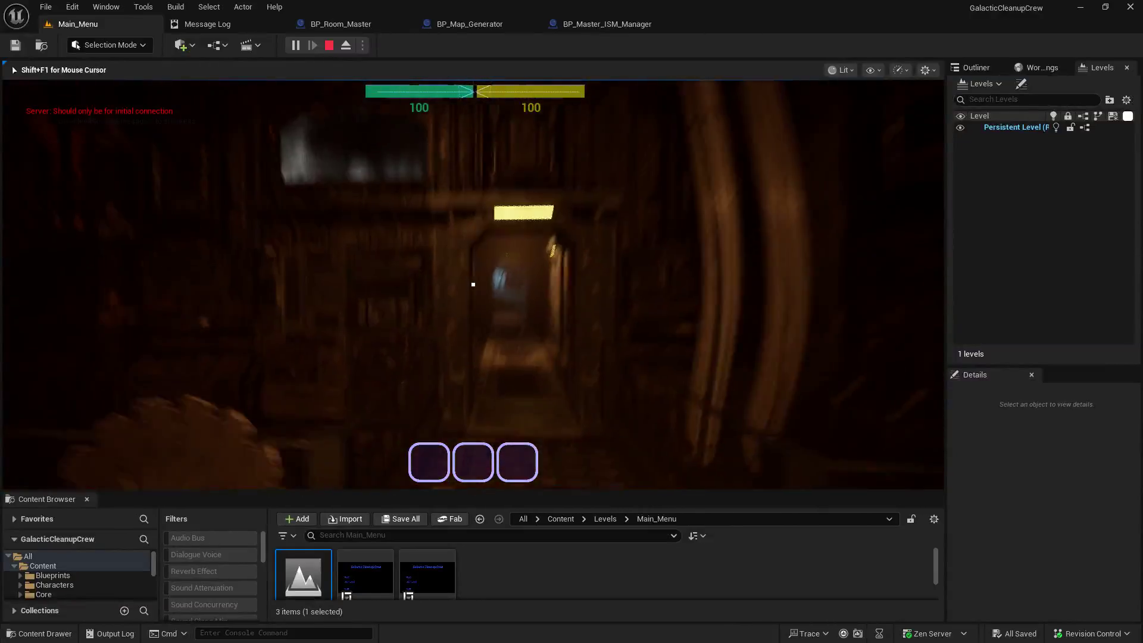
Step: Walk down the corridor past the table and through the doorway toward the console
{"action": "key", "text": "w"}
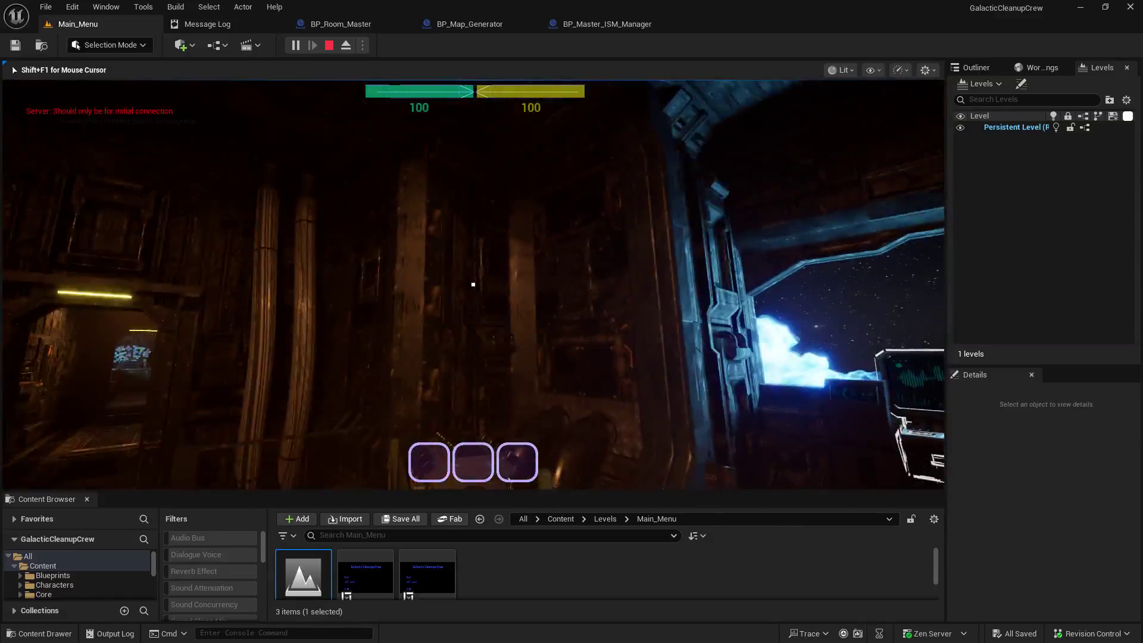
{"action": "key", "text": "w"}
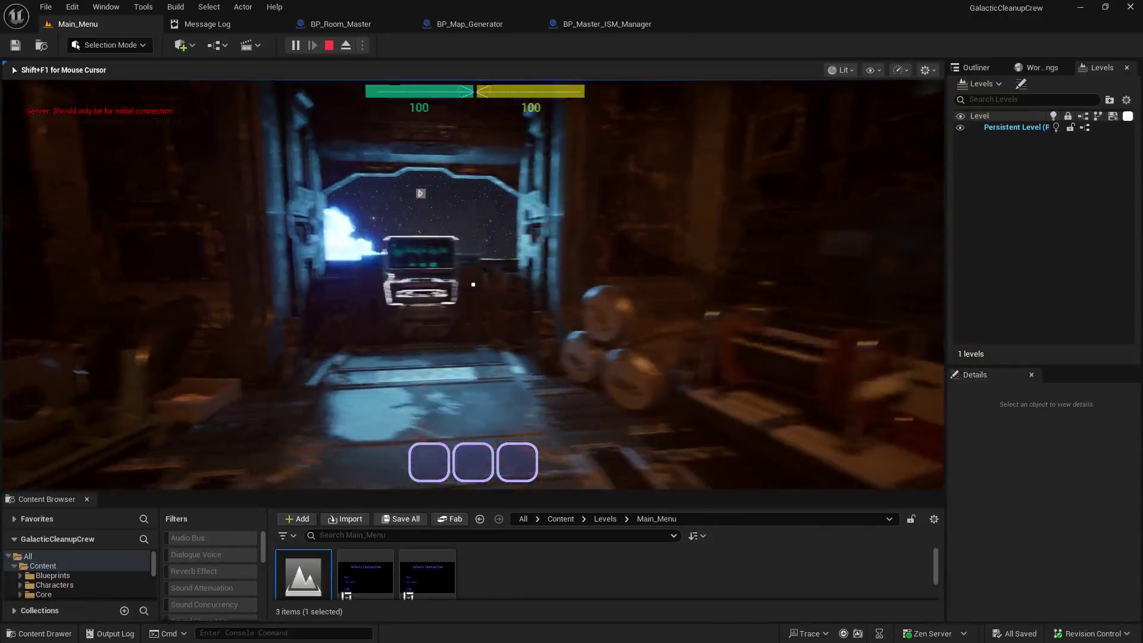
{"action": "key", "text": "w"}
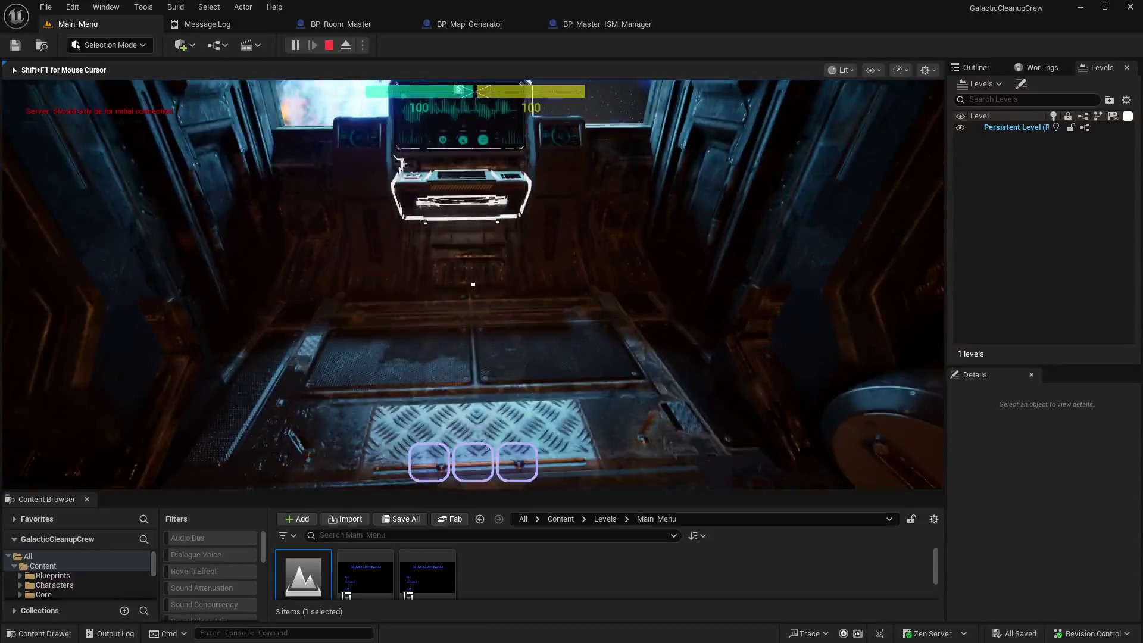
{"action": "mouse_move", "coordinate": [473, 284]}
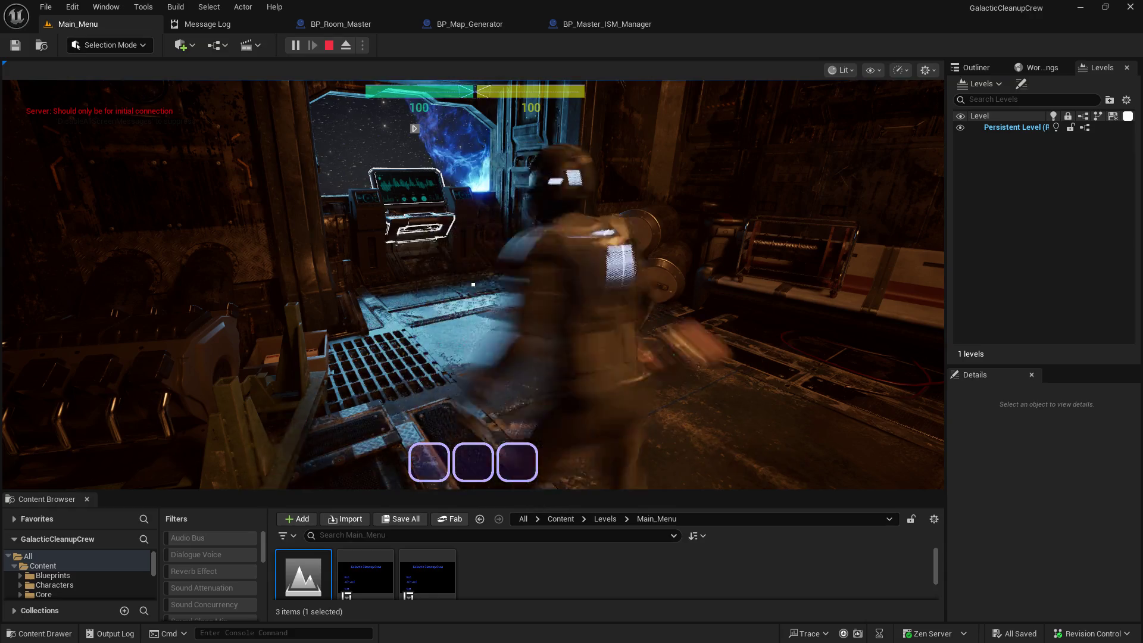
Step: Recapture the game view and turn the camera toward the other crew character
{"action": "left_click", "coordinate": [473, 284]}
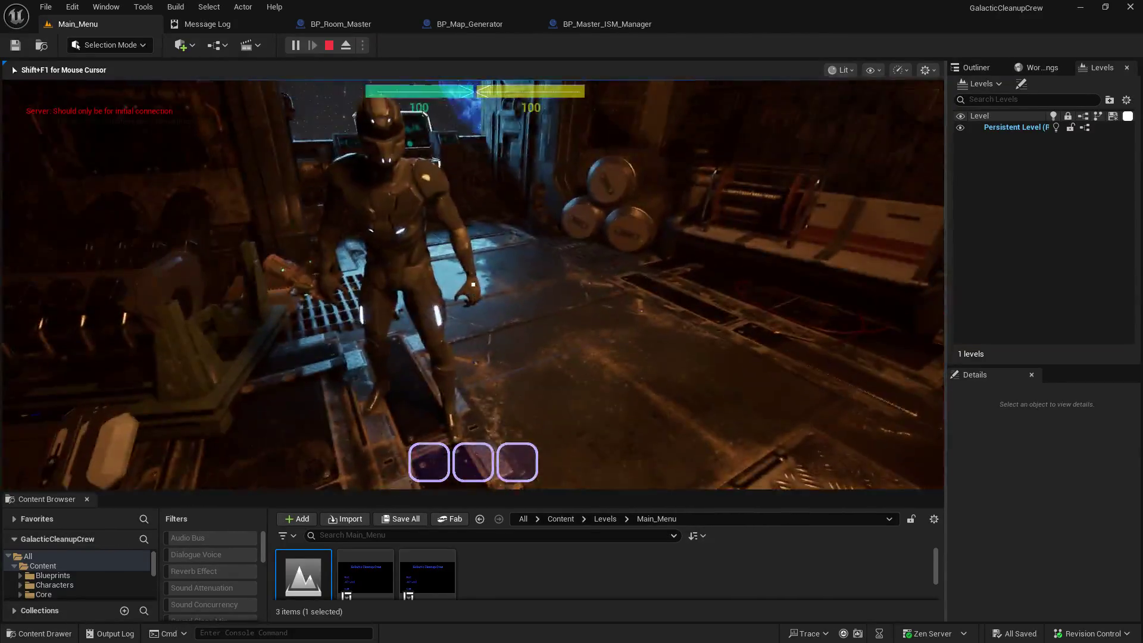
{"action": "key", "text": "shift+F1"}
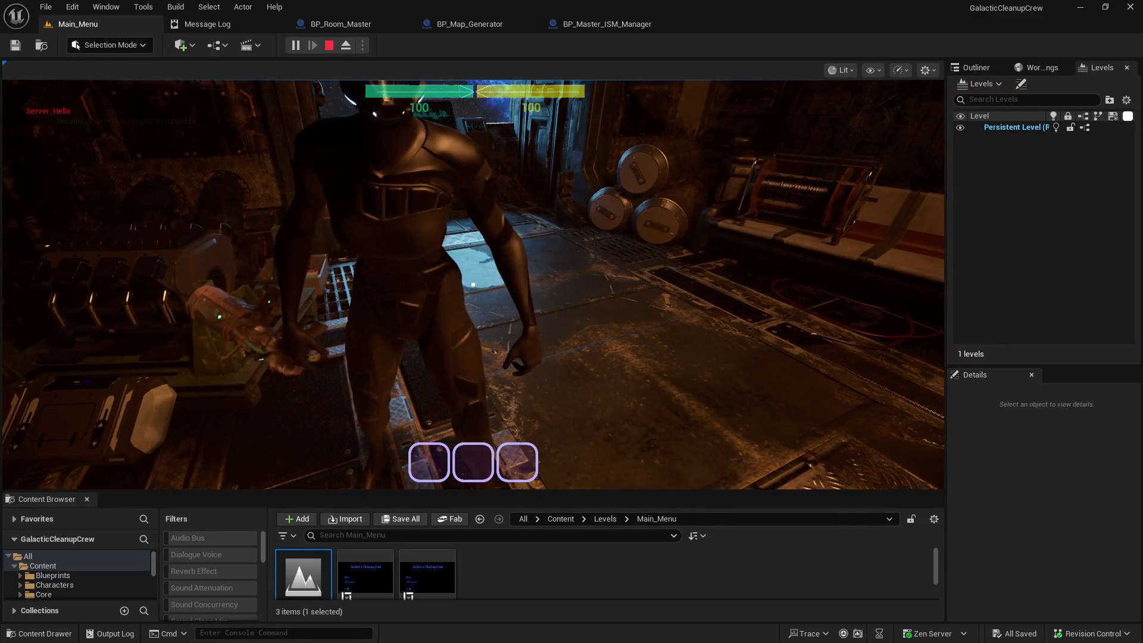
{"action": "left_click", "coordinate": [473, 284]}
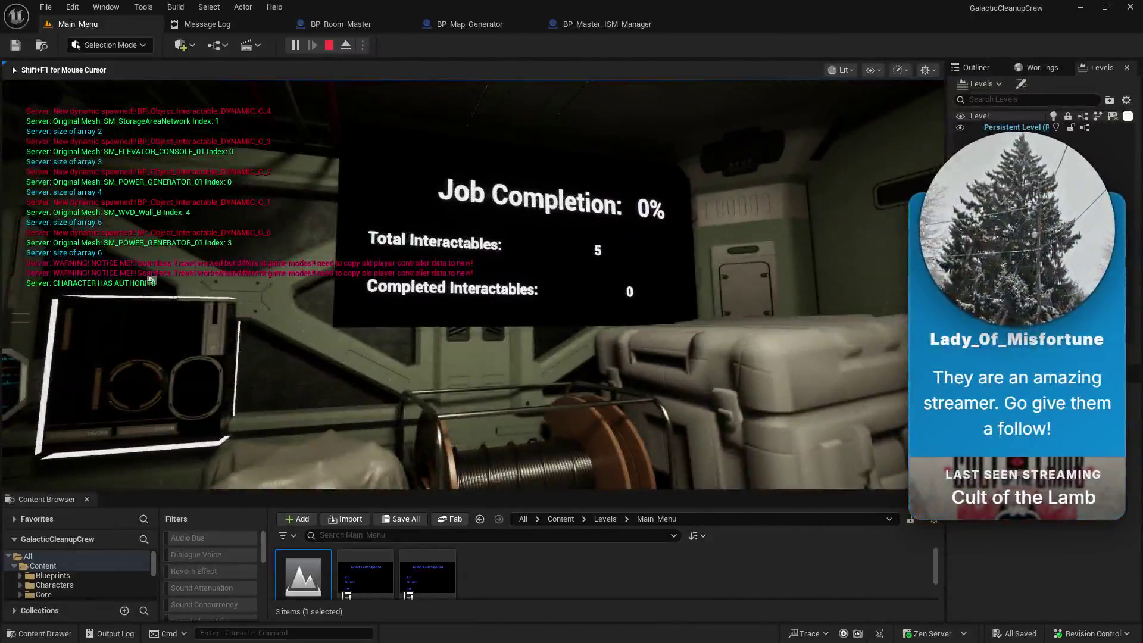
Step: Use a nearby interactable object to earn Player_1 points
{"action": "key", "text": "e"}
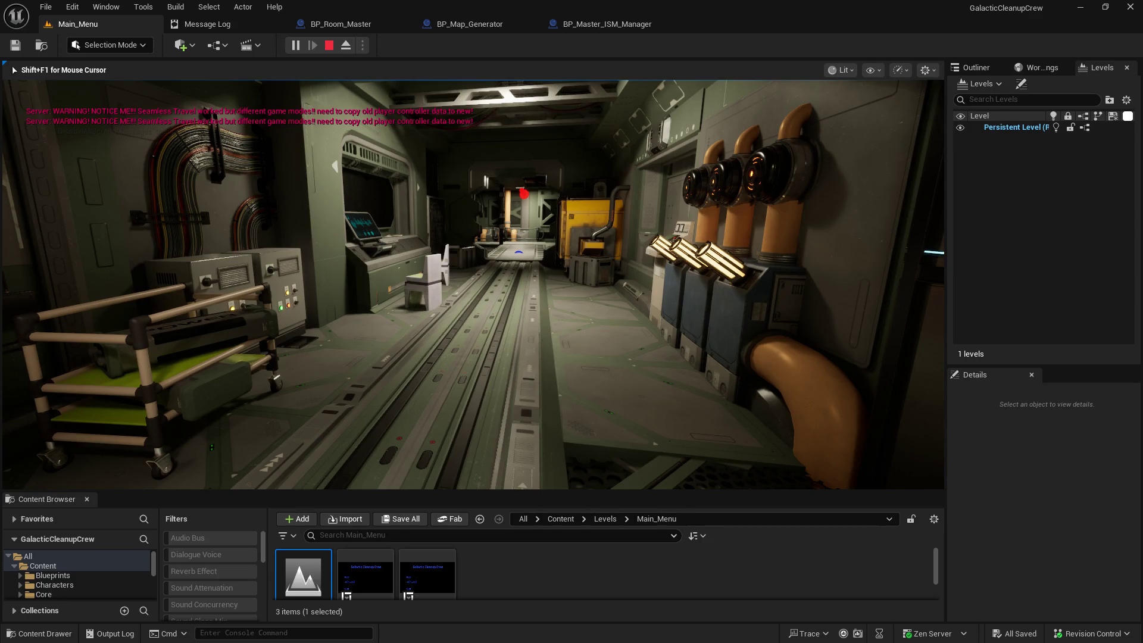
Step: Walk onto the platform, use two more interactables to reach 5 points, and stop play
{"action": "key", "text": "w"}
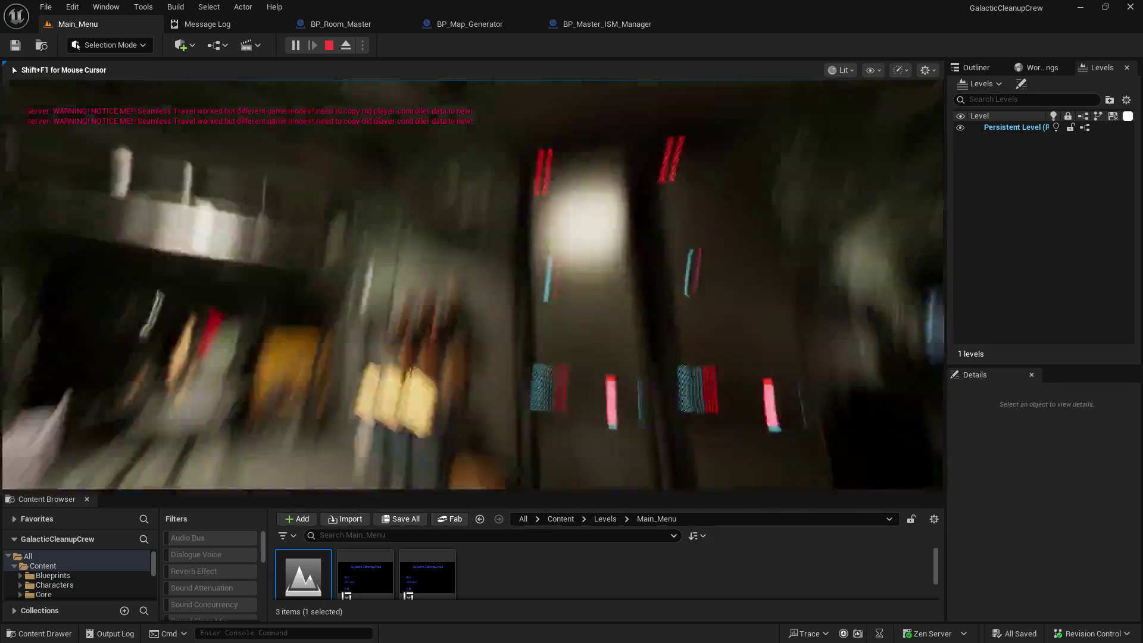
{"action": "key", "text": "w"}
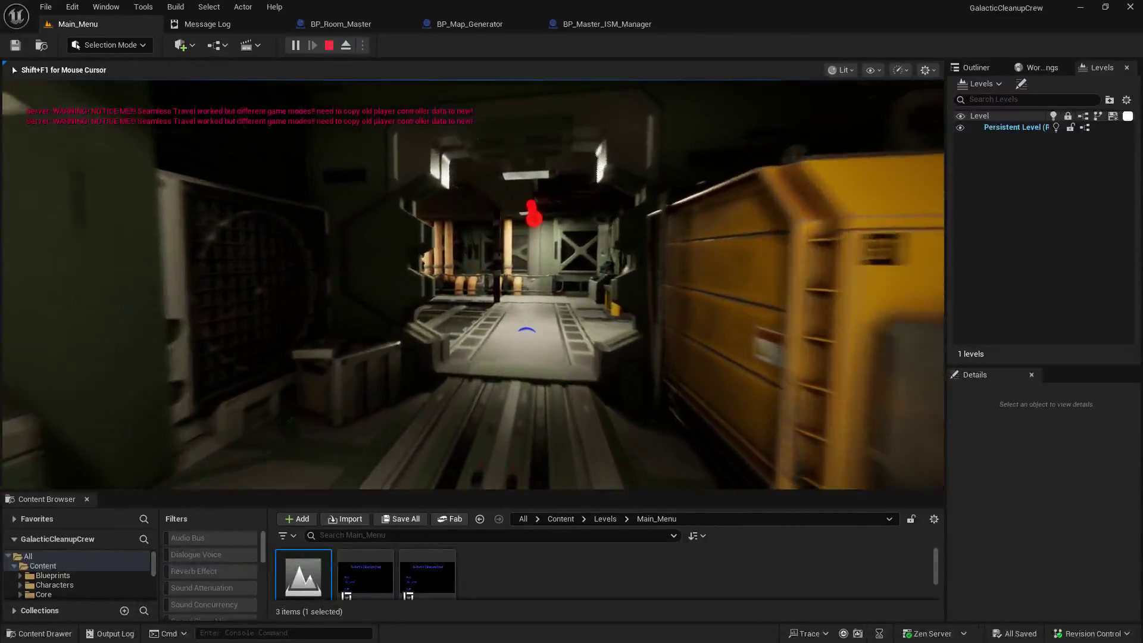
{"action": "key", "text": "w"}
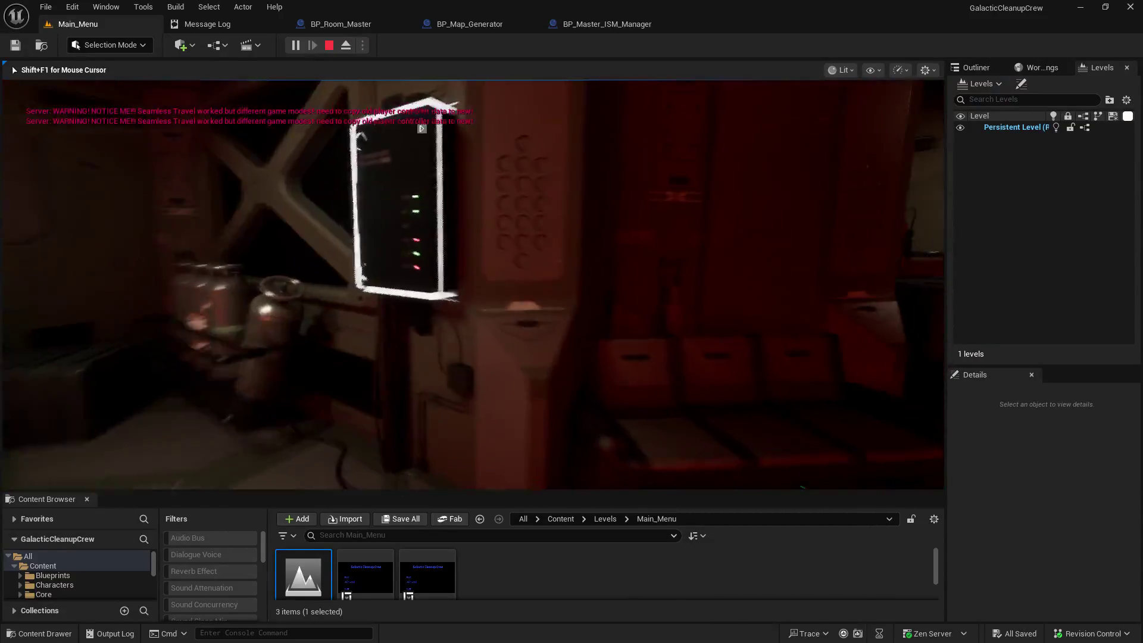
{"action": "key", "text": "e"}
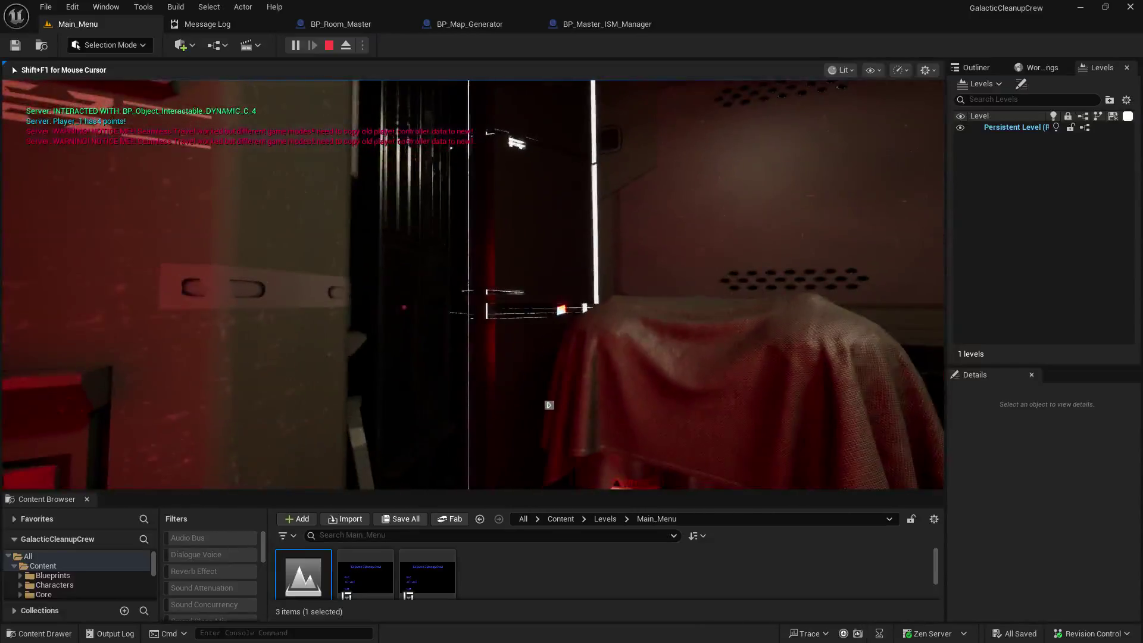
{"action": "key", "text": "e"}
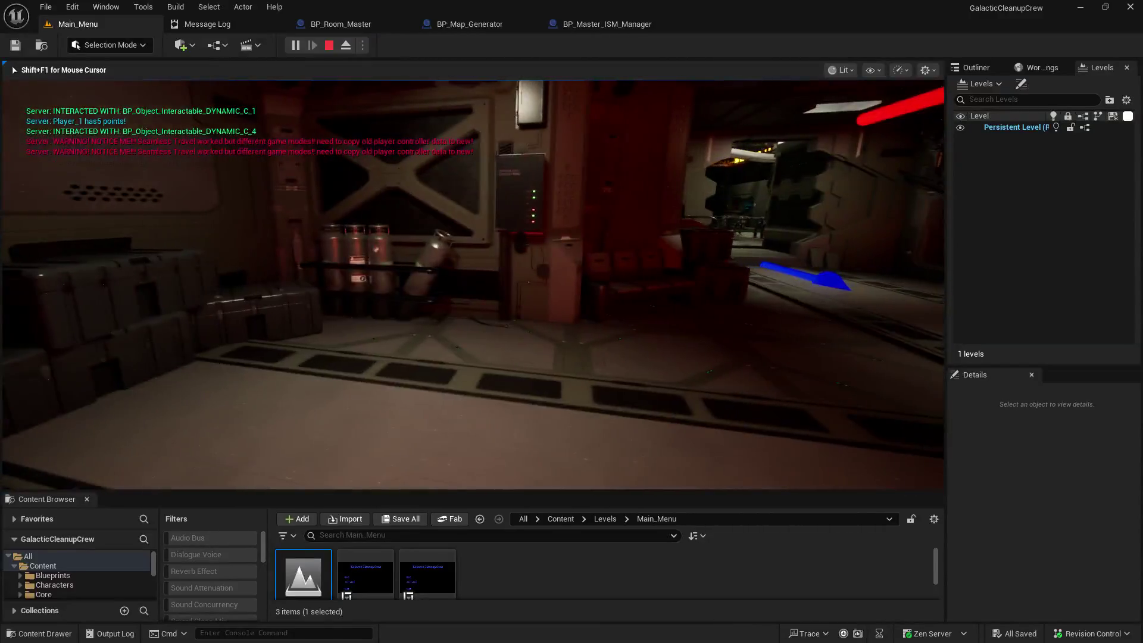
{"action": "key", "text": "Escape"}
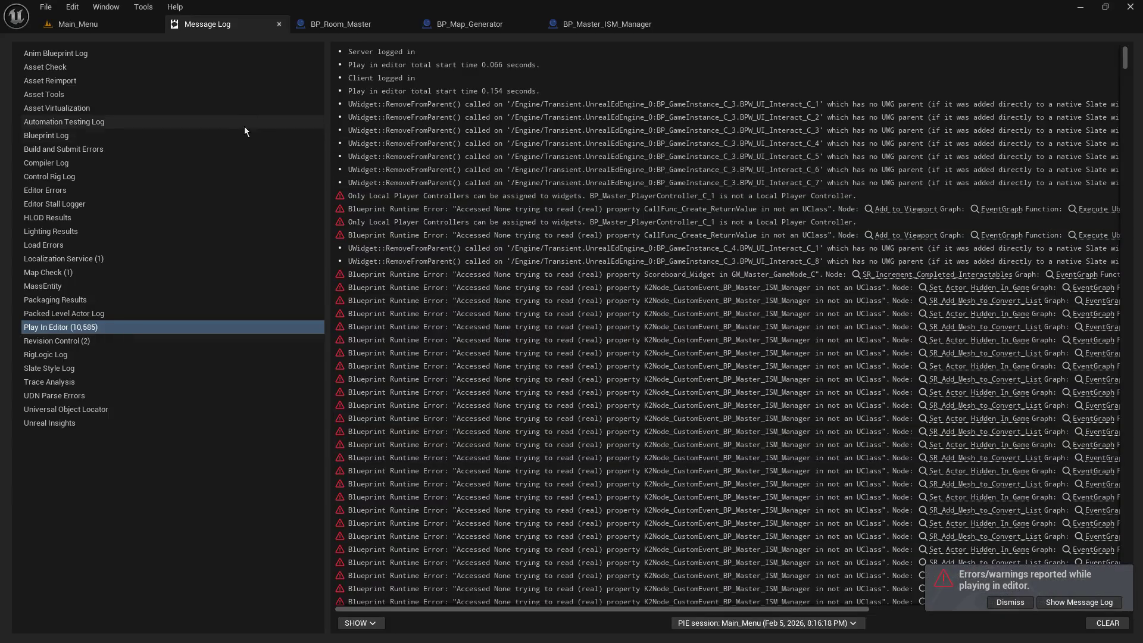
Step: Return to the BP_Map_Generator EventGraph and frame its lower node cluster
{"action": "left_click", "coordinate": [135, 24]}
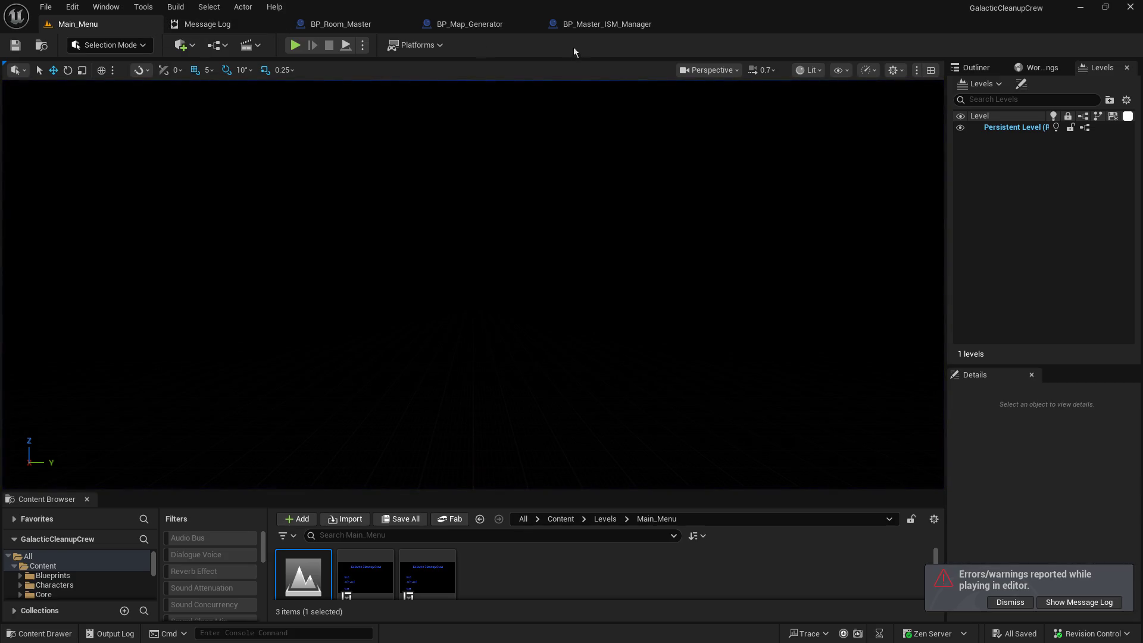
{"action": "left_click", "coordinate": [459, 24]}
{"action": "left_click_drag", "start_coordinate": [438, 217], "coordinate": [471, 173]}
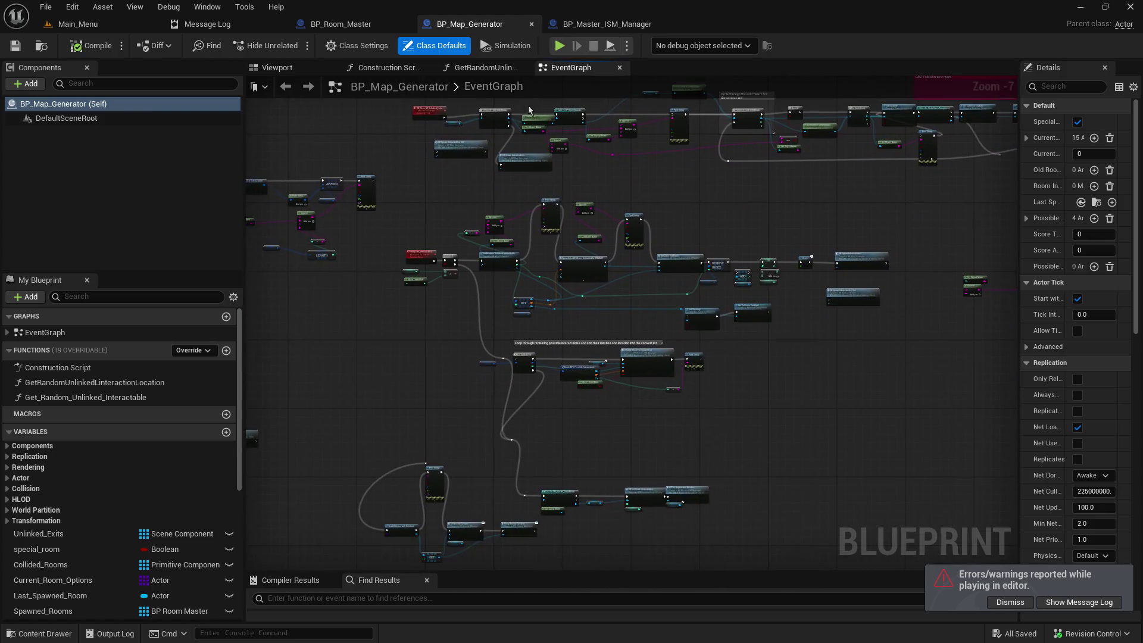
{"action": "scroll", "coordinate": [597, 254], "scroll_direction": "up", "scroll_amount": 1}
{"action": "scroll", "coordinate": [597, 254], "scroll_direction": "up", "scroll_amount": 4}
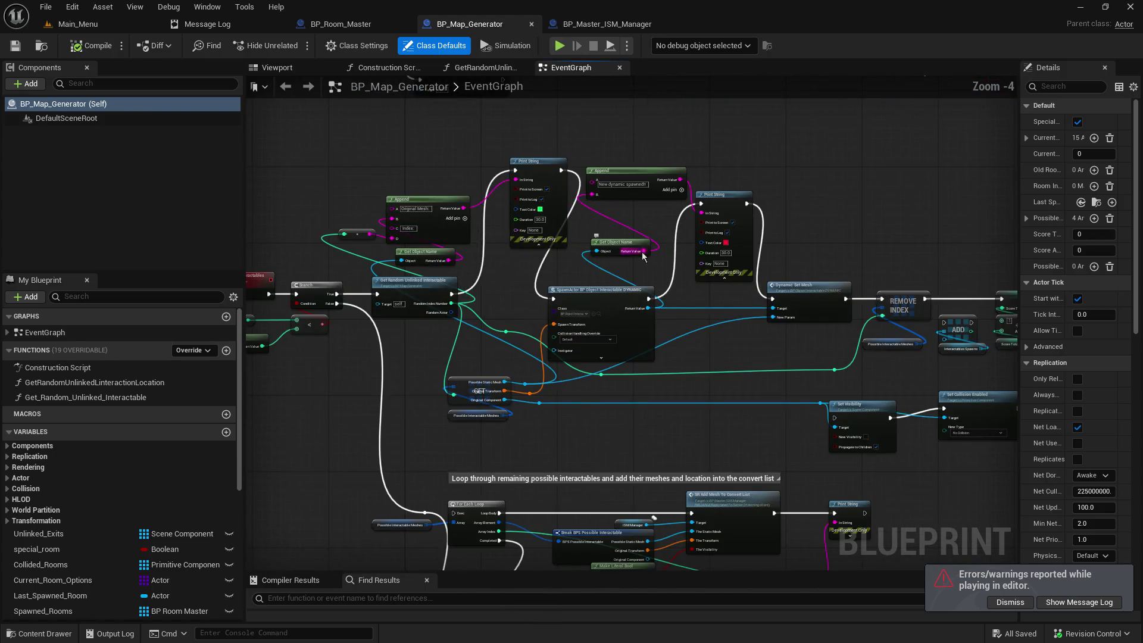
{"action": "scroll", "coordinate": [484, 248], "scroll_direction": "down", "scroll_amount": 5}
{"action": "scroll", "coordinate": [487, 241], "scroll_direction": "up", "scroll_amount": 1}
Step: Box-select the interactable-spawning node cluster and shift it slightly to the right
{"action": "mouse_move", "coordinate": [765, 315]}
{"action": "left_mouse_down"}
{"action": "mouse_move", "coordinate": [357, 178]}
{"action": "mouse_move", "coordinate": [428, 183]}
{"action": "left_mouse_up"}
{"action": "left_click_drag", "start_coordinate": [443, 249], "coordinate": [465, 250]}
{"action": "left_click", "coordinate": [419, 244]}
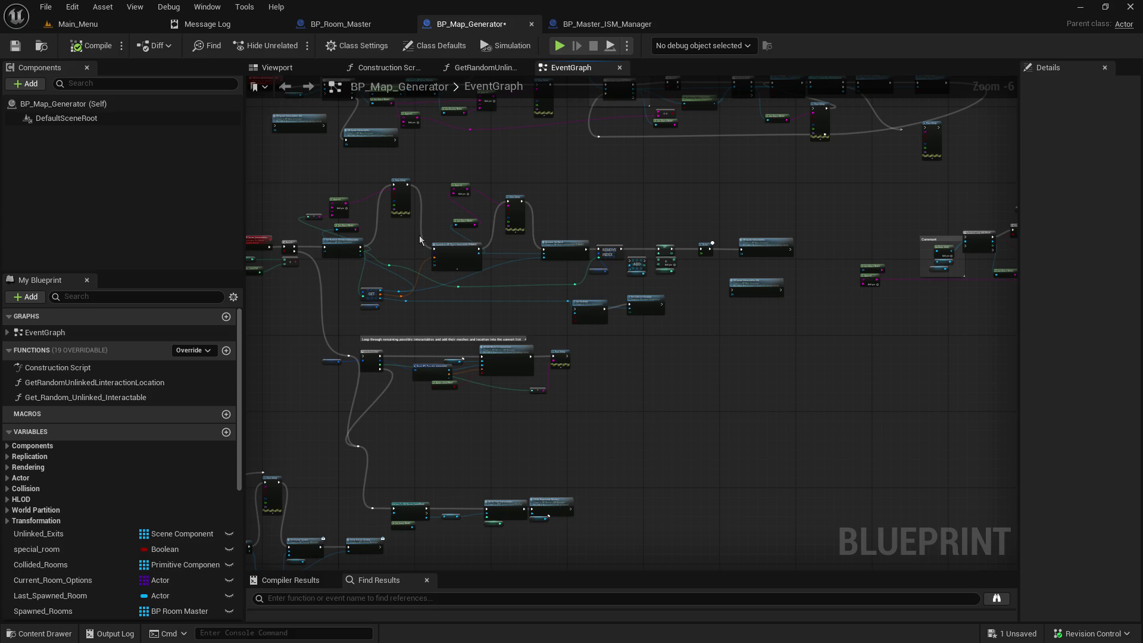
{"action": "scroll", "coordinate": [432, 230], "scroll_direction": "up", "scroll_amount": 3}
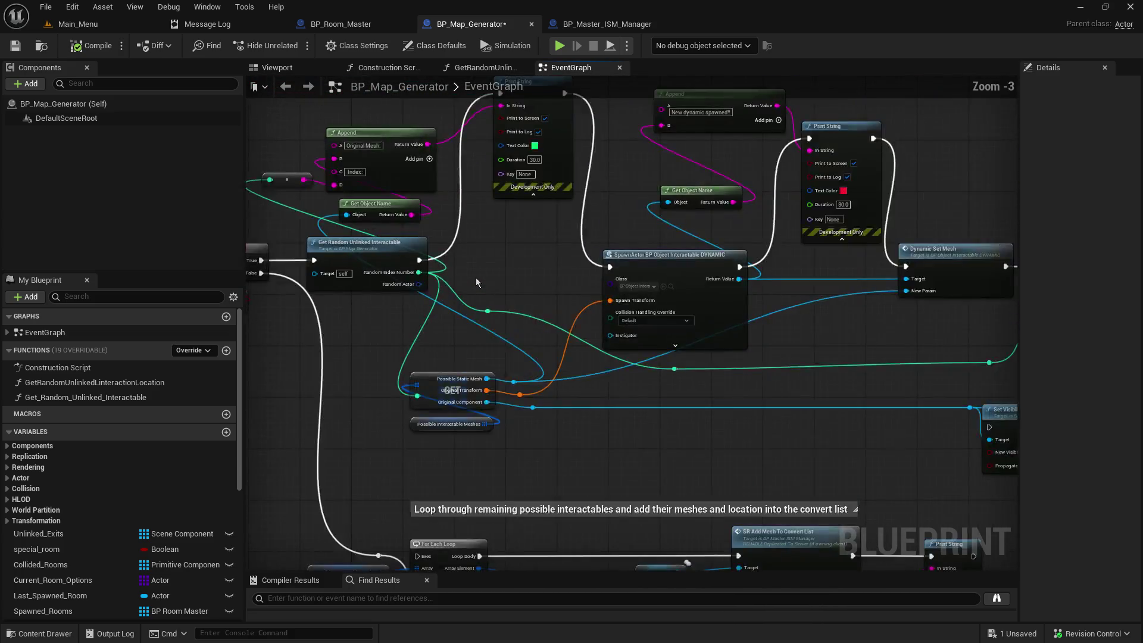
{"action": "scroll", "coordinate": [476, 278], "scroll_direction": "down", "scroll_amount": 1}
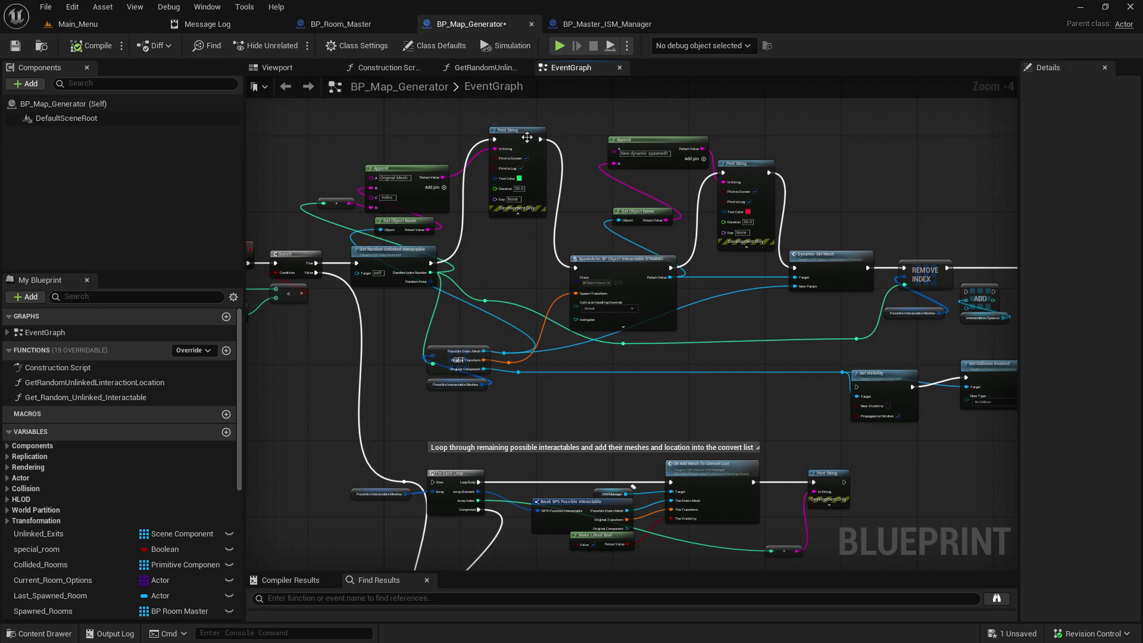
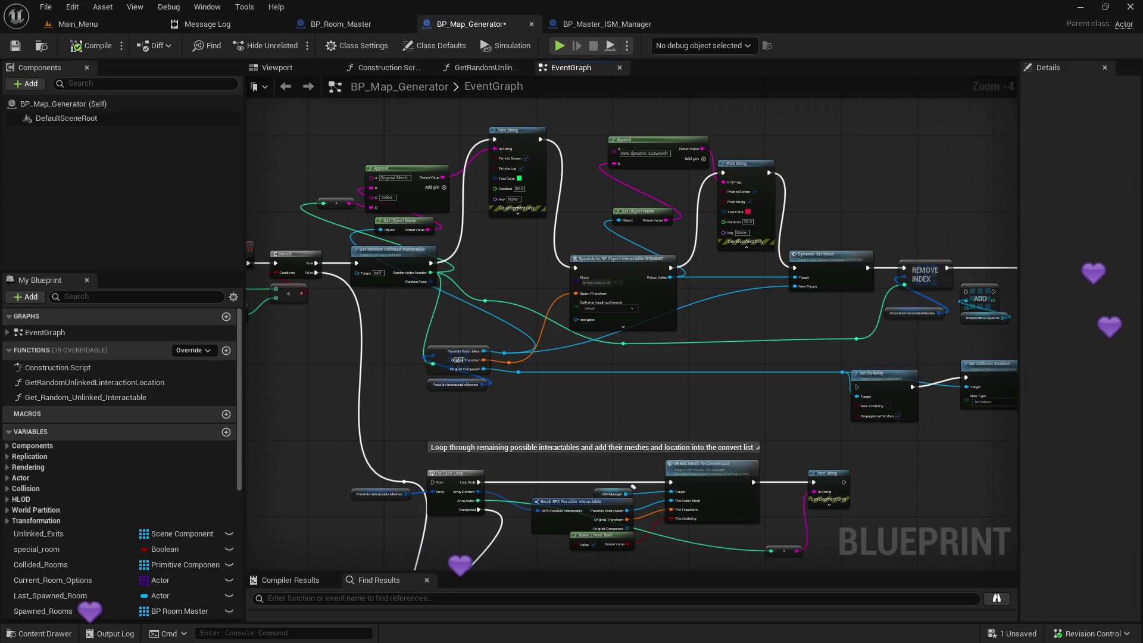
Step: Add a reroute point on the teal wire and shift it into place
{"action": "left_click_drag", "start_coordinate": [585, 172], "coordinate": [549, 270]}
{"action": "double_click", "coordinate": [571, 269]}
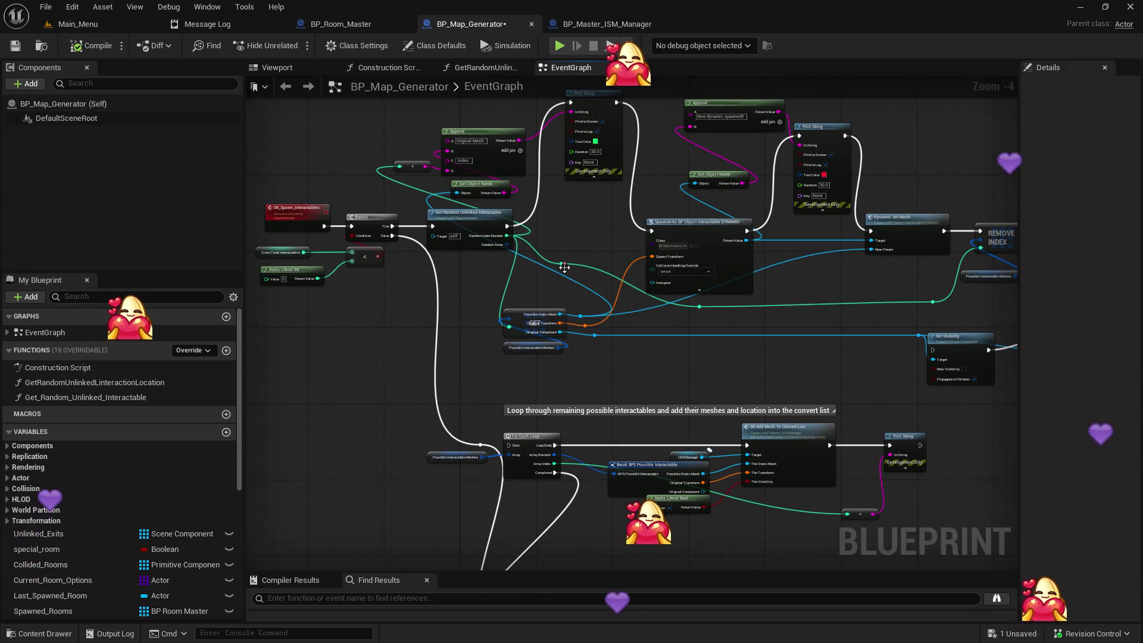
{"action": "mouse_move", "coordinate": [572, 278]}
{"action": "left_mouse_down"}
{"action": "mouse_move", "coordinate": [634, 309]}
{"action": "mouse_move", "coordinate": [553, 263]}
{"action": "left_mouse_up"}
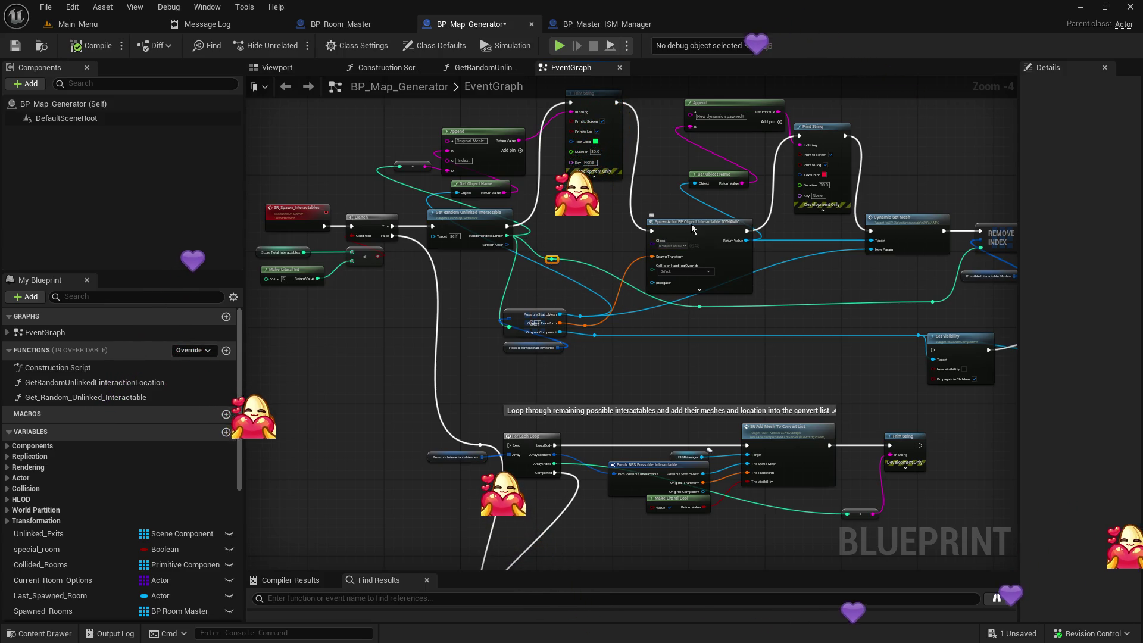
Step: Nudge the SpawnActor node up and the Break BPS Possible Interactable node down-left
{"action": "left_click_drag", "start_coordinate": [693, 226], "coordinate": [694, 215]}
{"action": "left_click", "coordinate": [592, 243]}
{"action": "left_click_drag", "start_coordinate": [572, 308], "coordinate": [605, 342]}
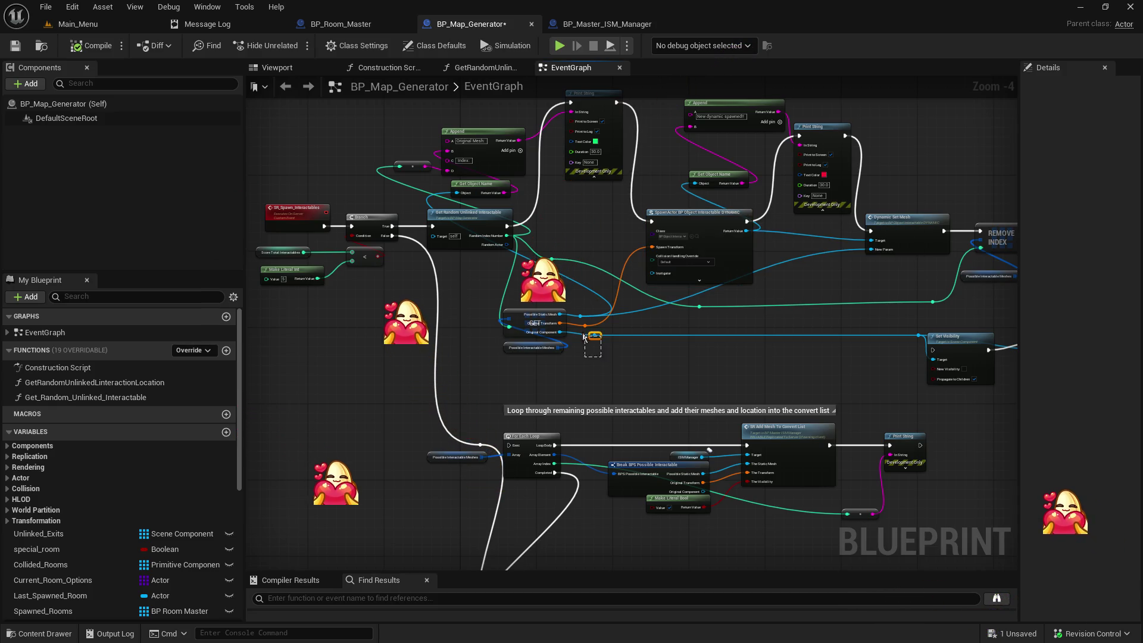
{"action": "left_click", "coordinate": [517, 316]}
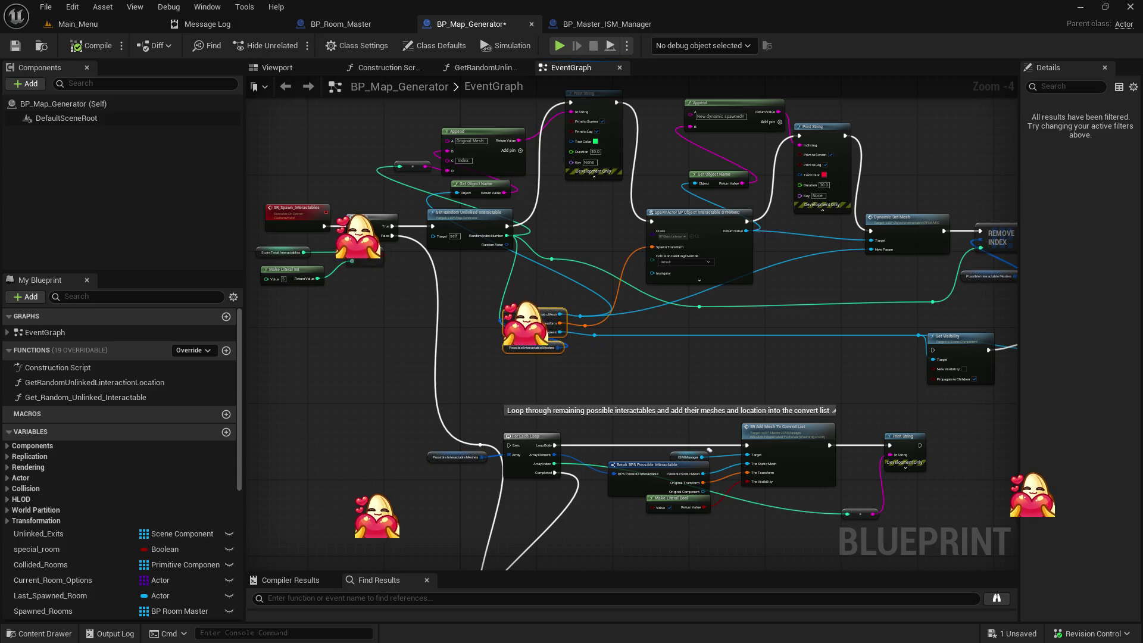
{"action": "left_click_drag", "start_coordinate": [517, 315], "coordinate": [513, 319]}
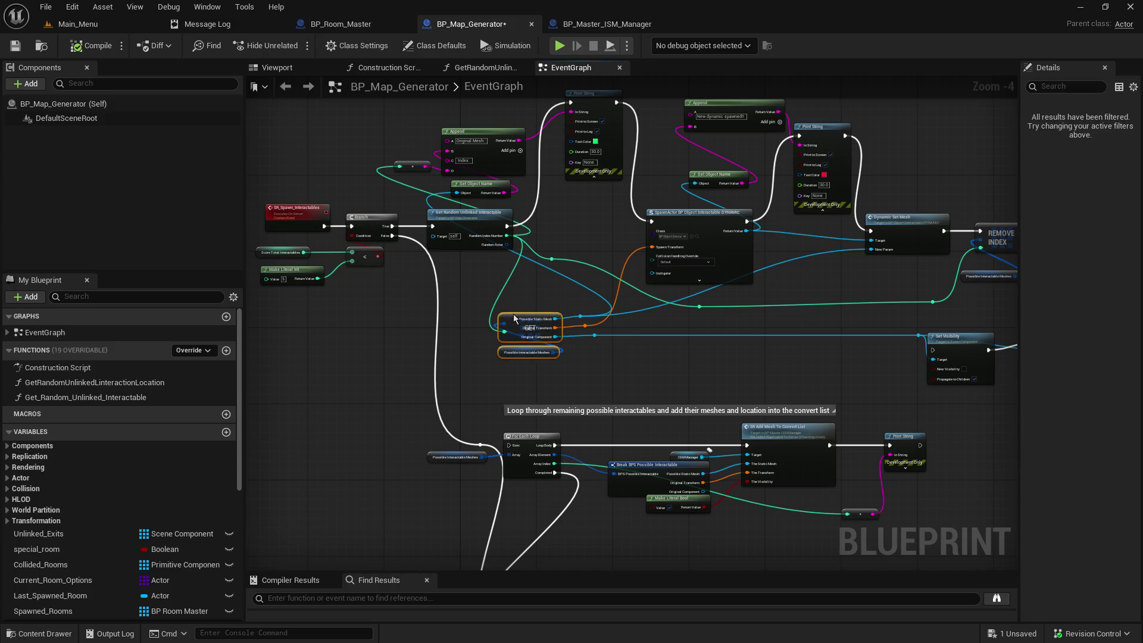
{"action": "left_click", "coordinate": [538, 302]}
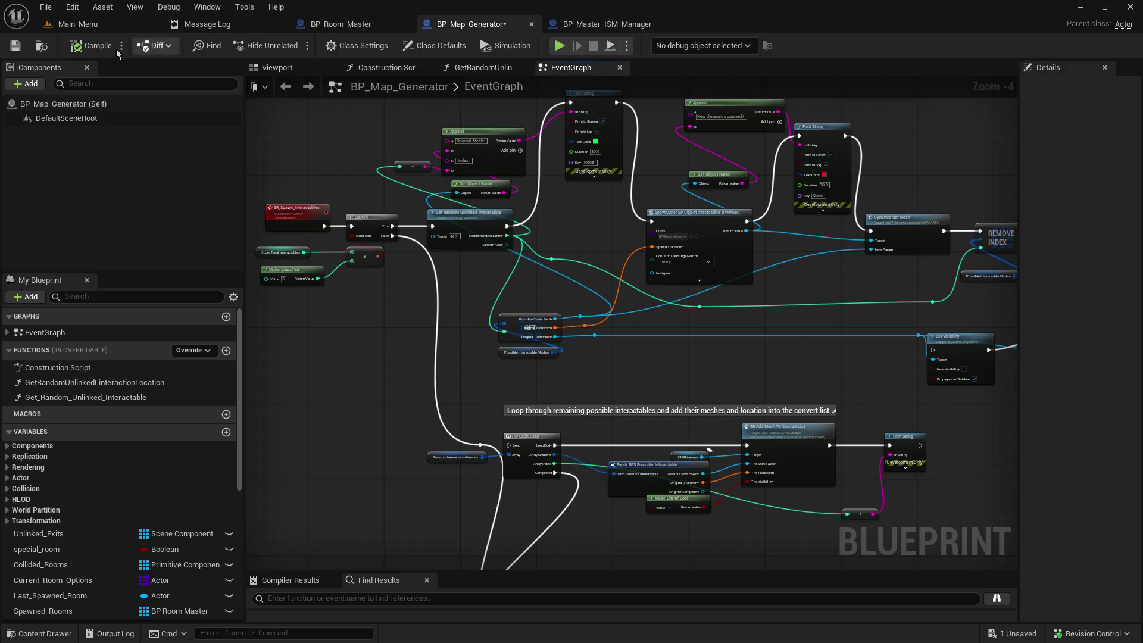
Step: Save all assets and view BP_Room_Master's Set Actor Hidden and SR Add Mesh nodes
{"action": "left_click", "coordinate": [45, 7]}
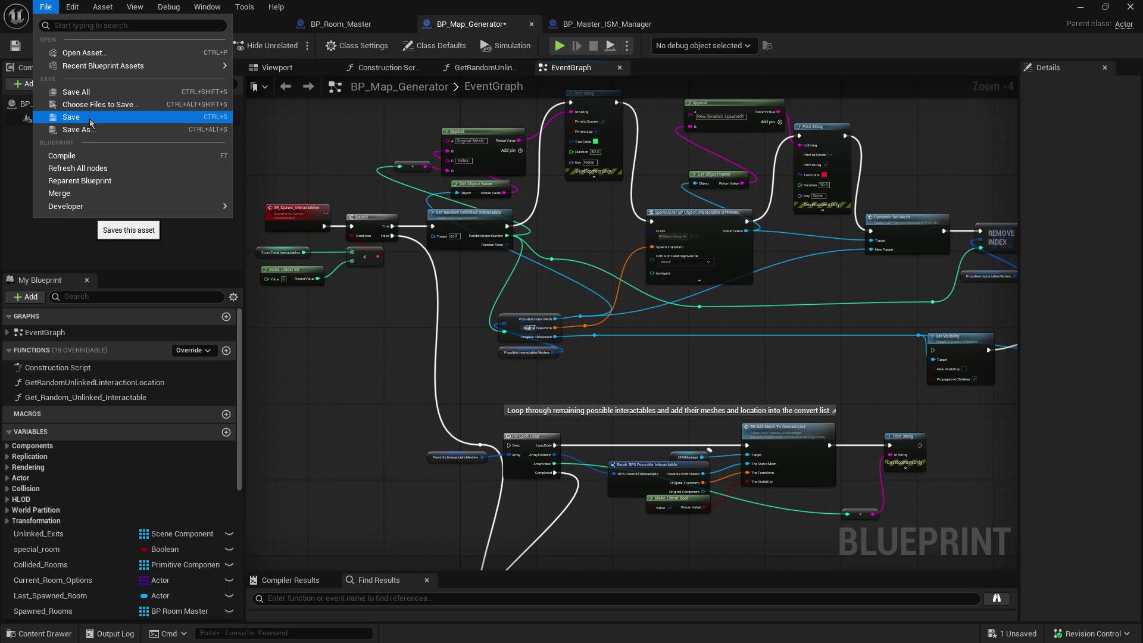
{"action": "left_click", "coordinate": [91, 92]}
{"action": "mouse_move", "coordinate": [714, 335]}
{"action": "left_mouse_down"}
{"action": "mouse_move", "coordinate": [773, 353]}
{"action": "mouse_move", "coordinate": [736, 157]}
{"action": "left_mouse_up"}
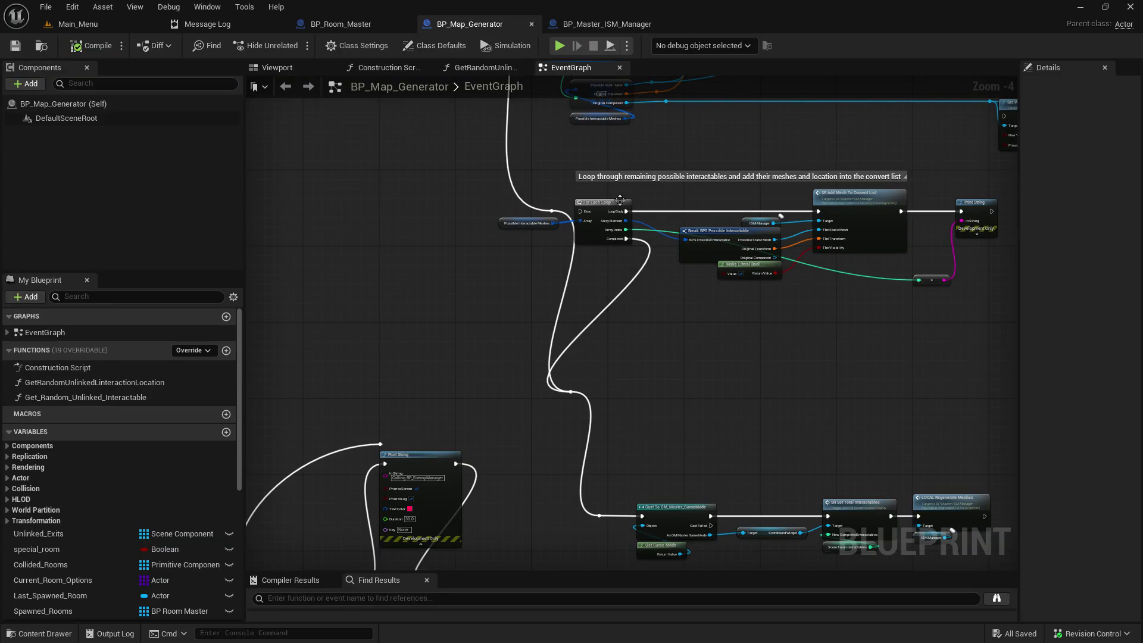
{"action": "left_click", "coordinate": [351, 23]}
{"action": "left_click_drag", "start_coordinate": [703, 237], "coordinate": [454, 324]}
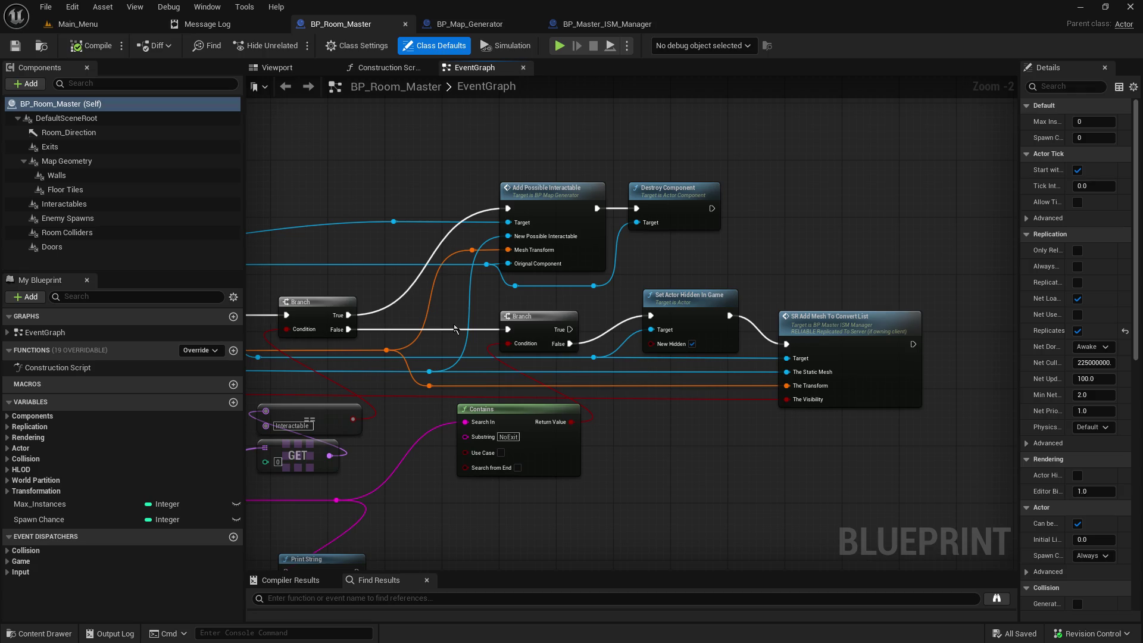
Step: Inspect BP_Room_Master's Set Actor Hidden In Game node, then zoom out
{"action": "left_click", "coordinate": [717, 325]}
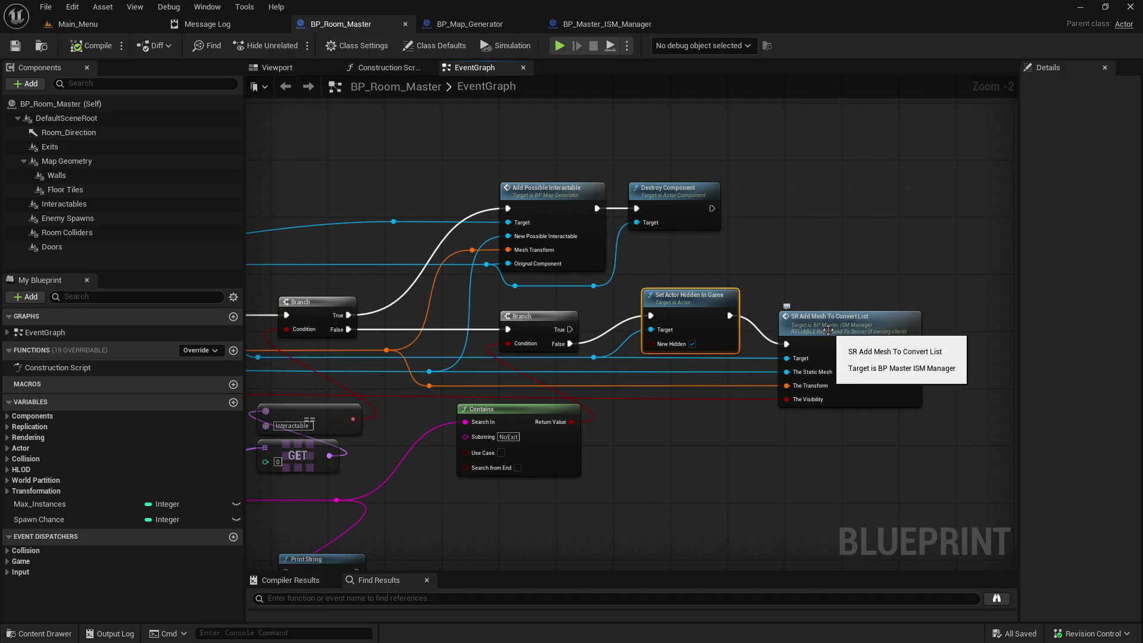
{"action": "mouse_move", "coordinate": [655, 364]}
{"action": "left_mouse_down"}
{"action": "mouse_move", "coordinate": [765, 310]}
{"action": "mouse_move", "coordinate": [579, 355]}
{"action": "mouse_move", "coordinate": [566, 328]}
{"action": "left_mouse_up"}
{"action": "scroll", "coordinate": [765, 310], "scroll_direction": "down", "scroll_amount": 5}
Step: Return to BP_Map_Generator and frame the whole generator graph
{"action": "left_click", "coordinate": [471, 24]}
{"action": "scroll", "coordinate": [653, 404], "scroll_direction": "down", "scroll_amount": 3}
{"action": "scroll", "coordinate": [653, 404], "scroll_direction": "down", "scroll_amount": 3}
{"action": "mouse_move", "coordinate": [704, 357]}
{"action": "left_mouse_down"}
{"action": "mouse_move", "coordinate": [579, 498]}
{"action": "mouse_move", "coordinate": [629, 456]}
{"action": "mouse_move", "coordinate": [657, 328]}
{"action": "left_mouse_up"}
{"action": "scroll", "coordinate": [629, 449], "scroll_direction": "up", "scroll_amount": 5}
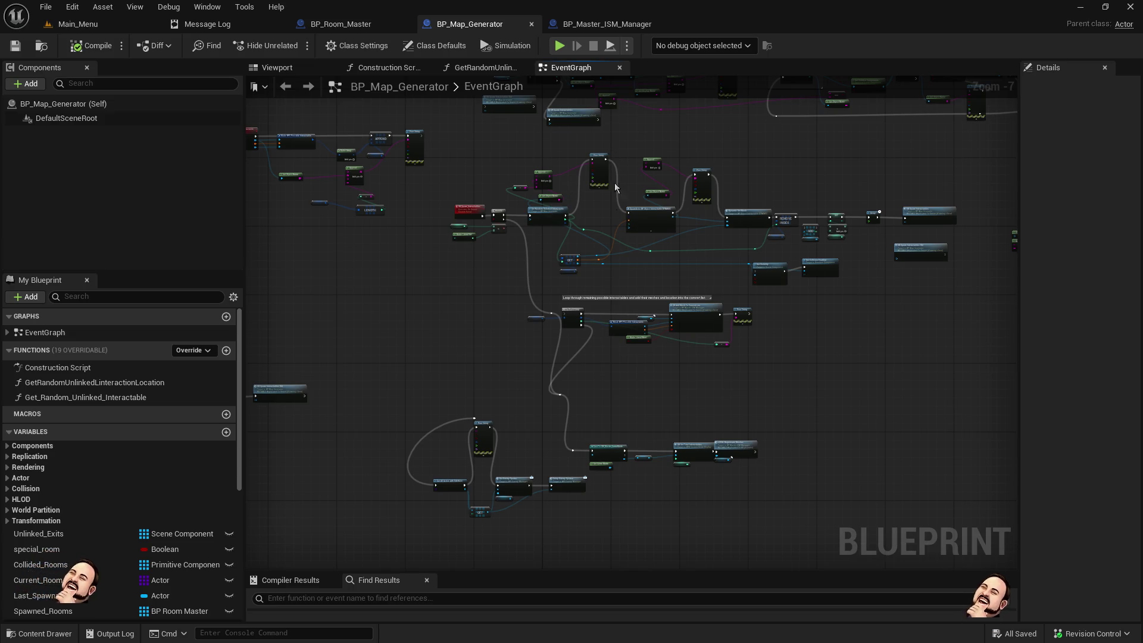
Step: Move the top row of generator nodes slightly up and right
{"action": "scroll", "coordinate": [584, 288], "scroll_direction": "up", "scroll_amount": 3}
{"action": "scroll", "coordinate": [584, 289], "scroll_direction": "down", "scroll_amount": 2}
{"action": "mouse_move", "coordinate": [584, 292]}
{"action": "left_mouse_down"}
{"action": "mouse_move", "coordinate": [529, 314]}
{"action": "mouse_move", "coordinate": [538, 360]}
{"action": "left_mouse_up"}
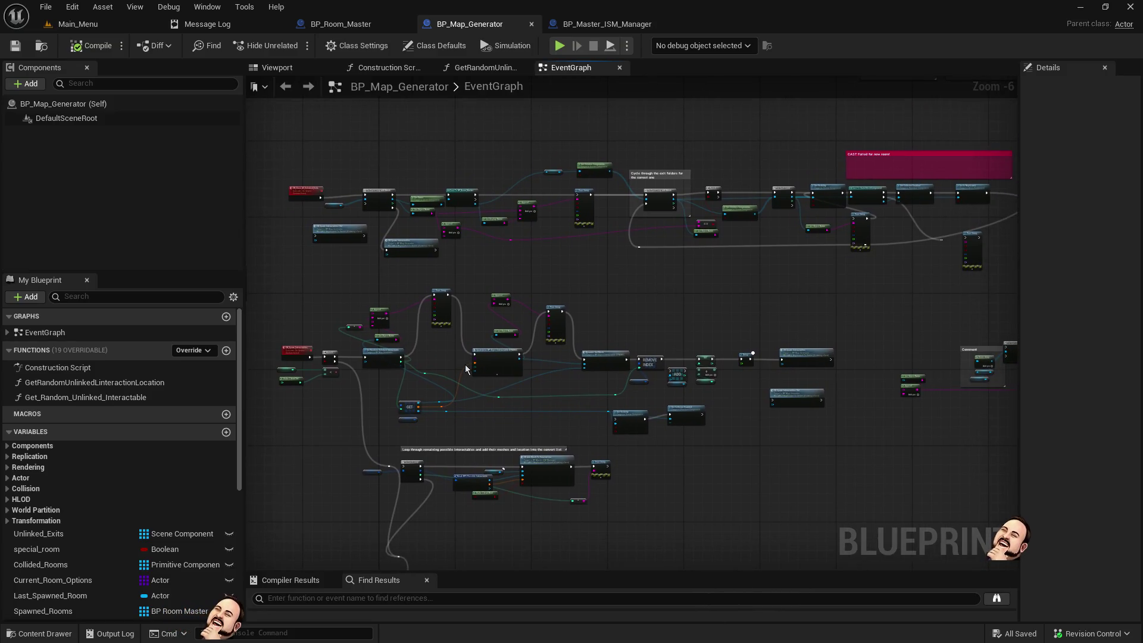
{"action": "scroll", "coordinate": [483, 330], "scroll_direction": "down", "scroll_amount": 1}
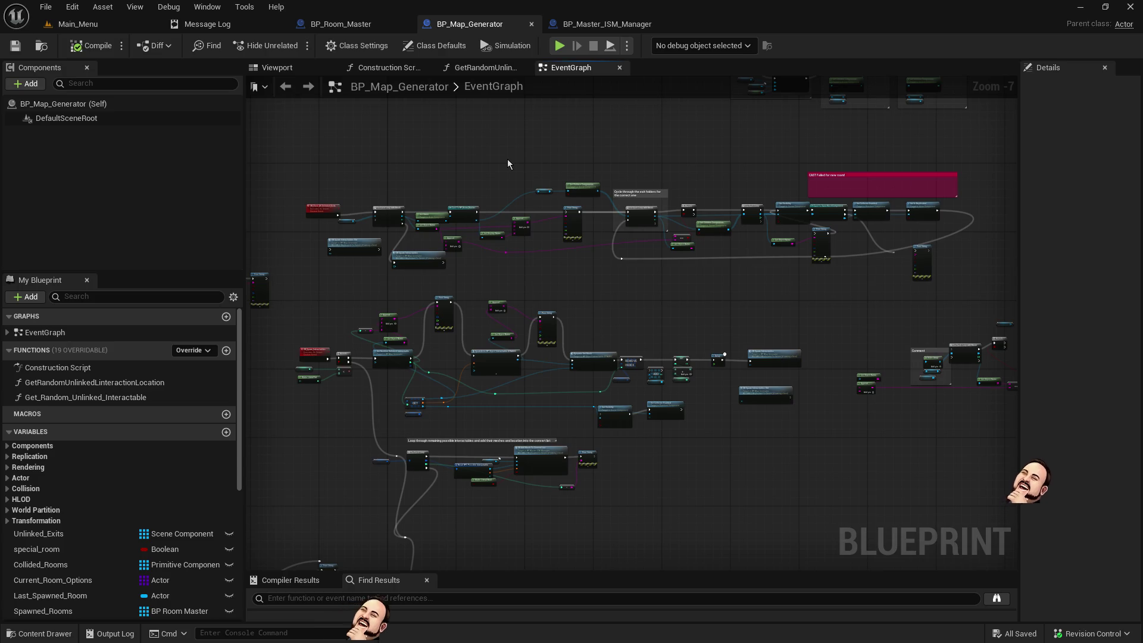
{"action": "mouse_move", "coordinate": [508, 159]}
{"action": "left_mouse_down"}
{"action": "mouse_move", "coordinate": [659, 97]}
{"action": "mouse_move", "coordinate": [645, 119]}
{"action": "mouse_move", "coordinate": [483, 194]}
{"action": "mouse_move", "coordinate": [421, 388]}
{"action": "mouse_move", "coordinate": [452, 224]}
{"action": "mouse_move", "coordinate": [522, 145]}
{"action": "mouse_move", "coordinate": [493, 152]}
{"action": "mouse_move", "coordinate": [448, 128]}
{"action": "left_mouse_up"}
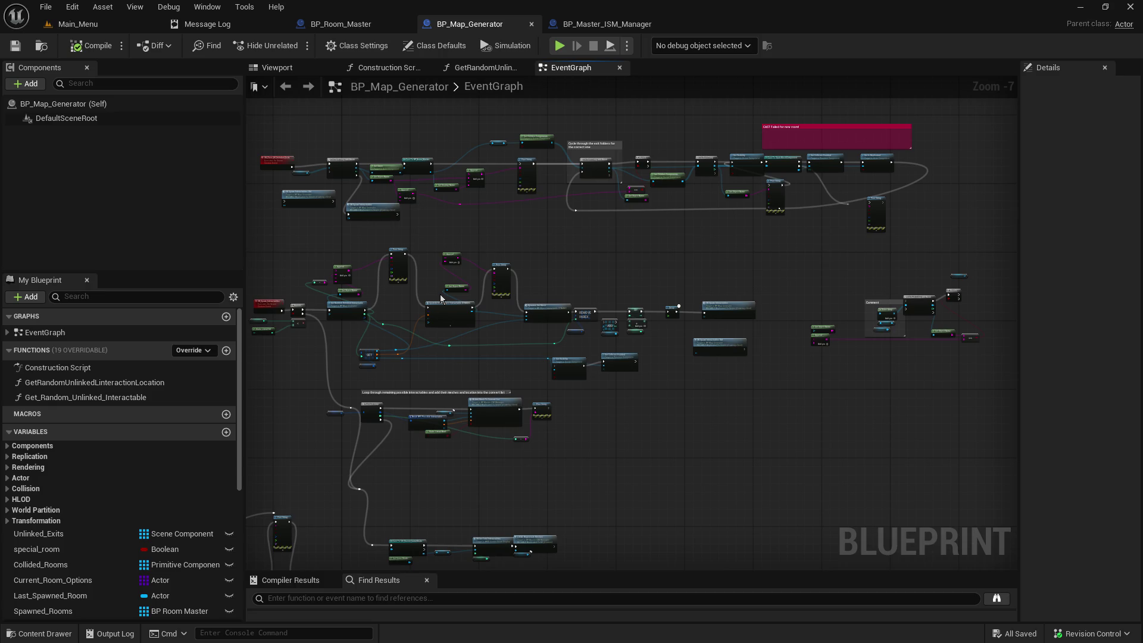
{"action": "mouse_move", "coordinate": [552, 224]}
{"action": "left_mouse_down"}
{"action": "mouse_move", "coordinate": [592, 247]}
{"action": "mouse_move", "coordinate": [611, 237]}
{"action": "mouse_move", "coordinate": [566, 242]}
{"action": "left_mouse_up"}
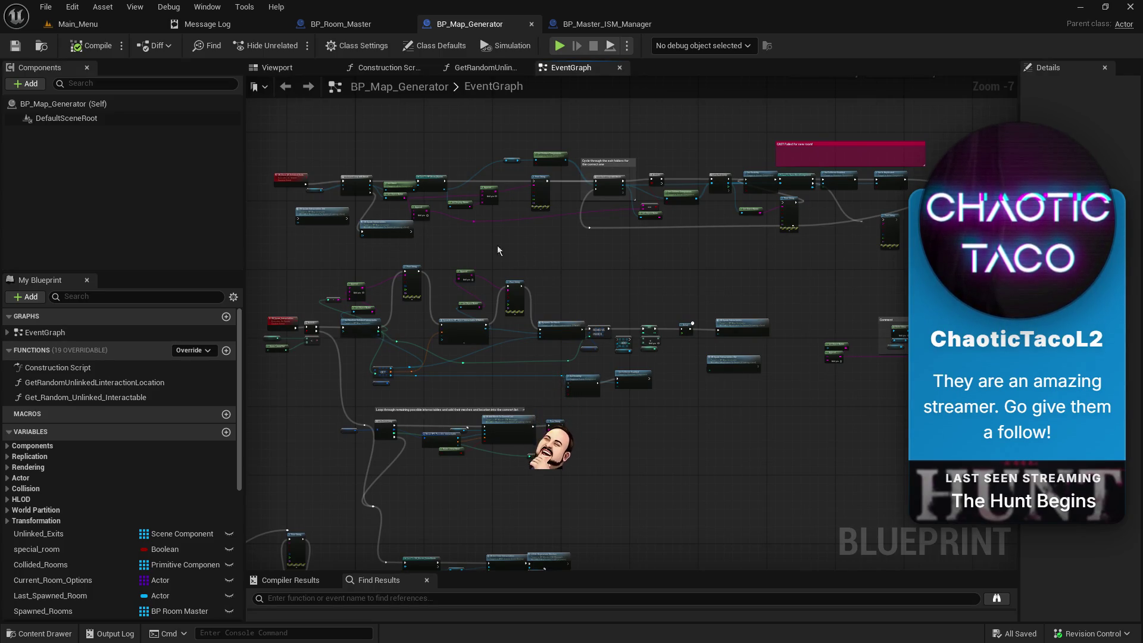
{"action": "left_click_drag", "start_coordinate": [282, 121], "coordinate": [768, 234]}
{"action": "left_click_drag", "start_coordinate": [407, 192], "coordinate": [418, 172]}
{"action": "left_click", "coordinate": [425, 230]}
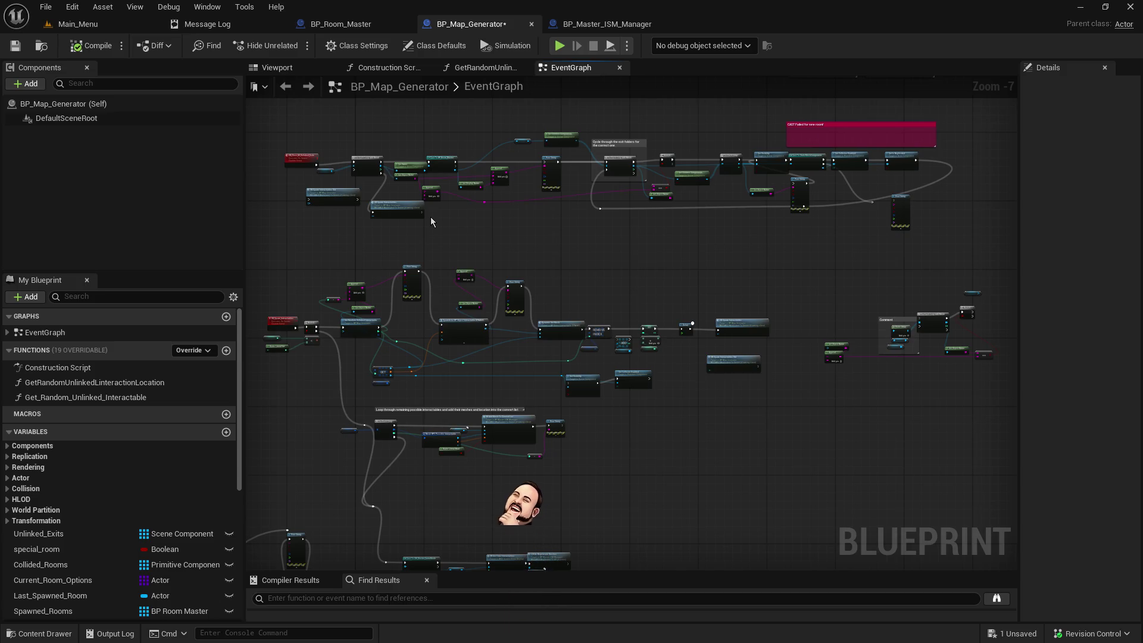
{"action": "mouse_move", "coordinate": [416, 234]}
{"action": "left_mouse_down"}
{"action": "mouse_move", "coordinate": [544, 255]}
{"action": "mouse_move", "coordinate": [435, 312]}
{"action": "left_mouse_up"}
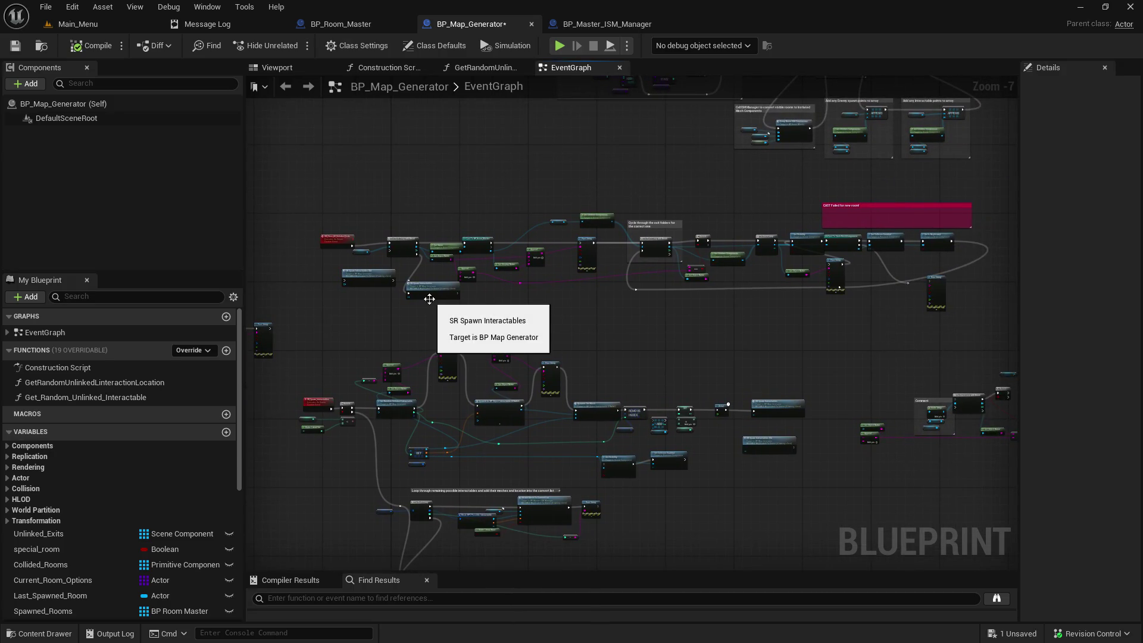